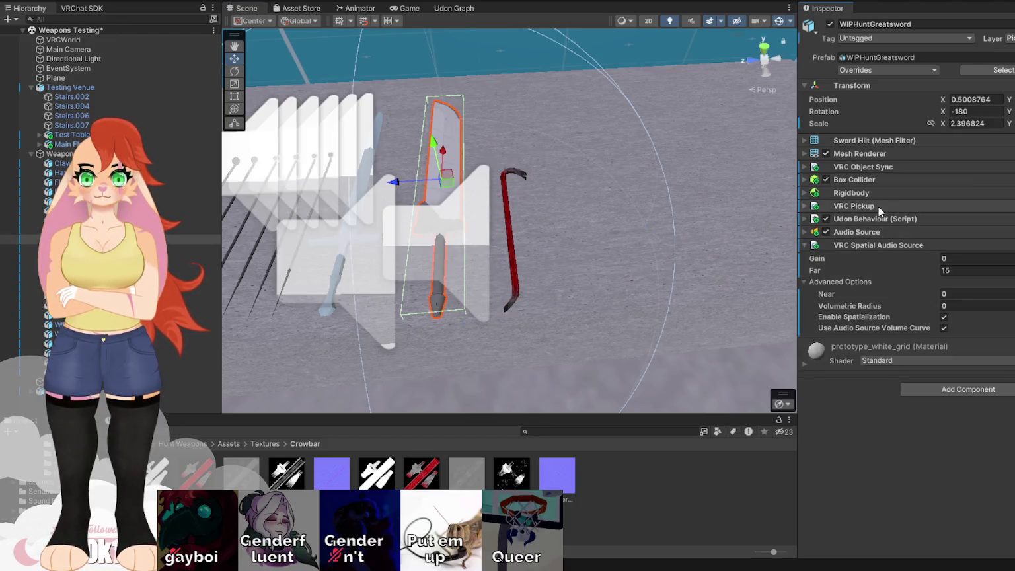
Copy the greatsword's VRC Pickup, Udon Behaviour, Audio Source and VRC Spatial Audio Source onto Hunt Crowbar
left_click(506, 188)
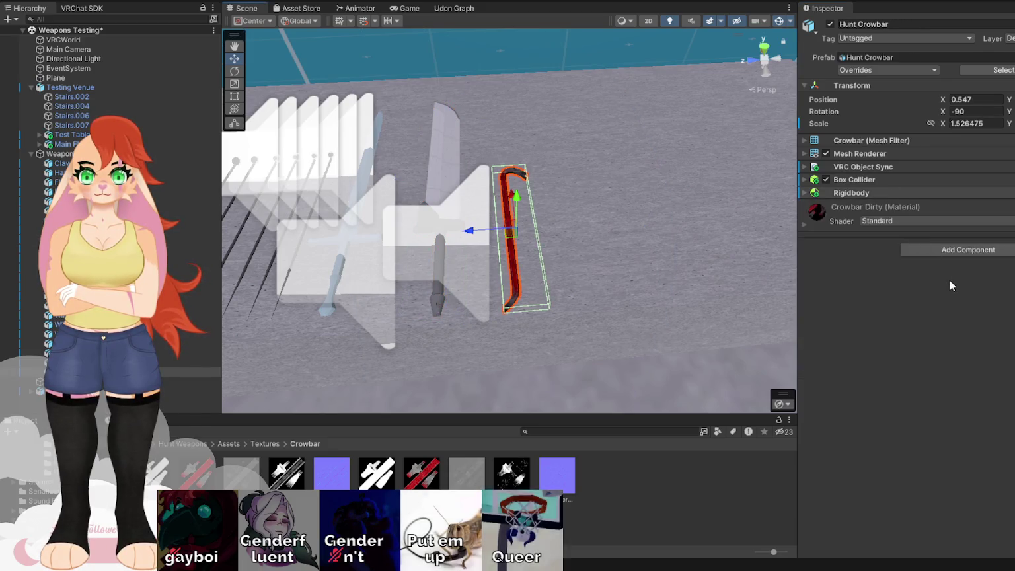
left_click(444, 172)
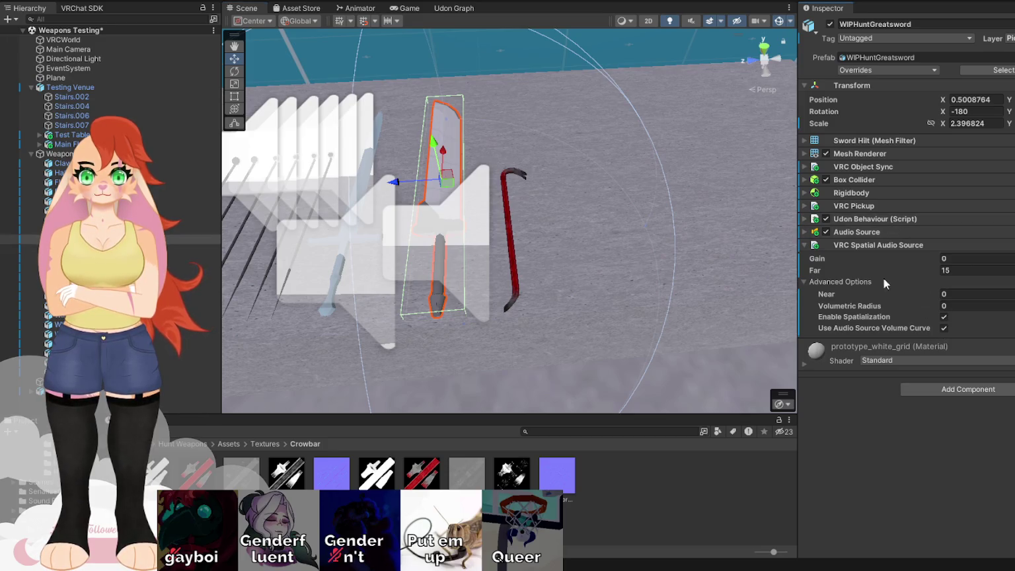
left_click(515, 193)
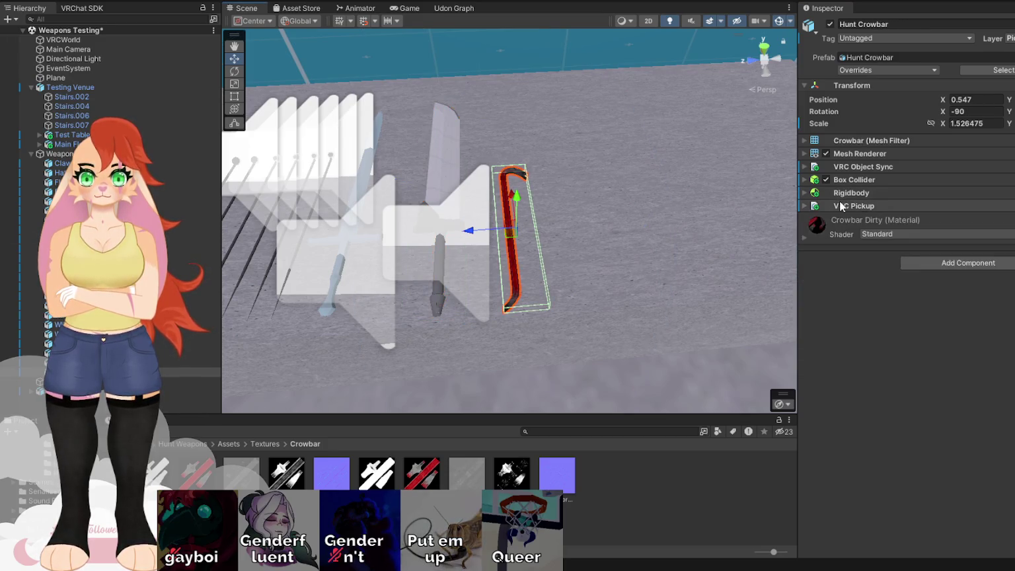
left_click(439, 181)
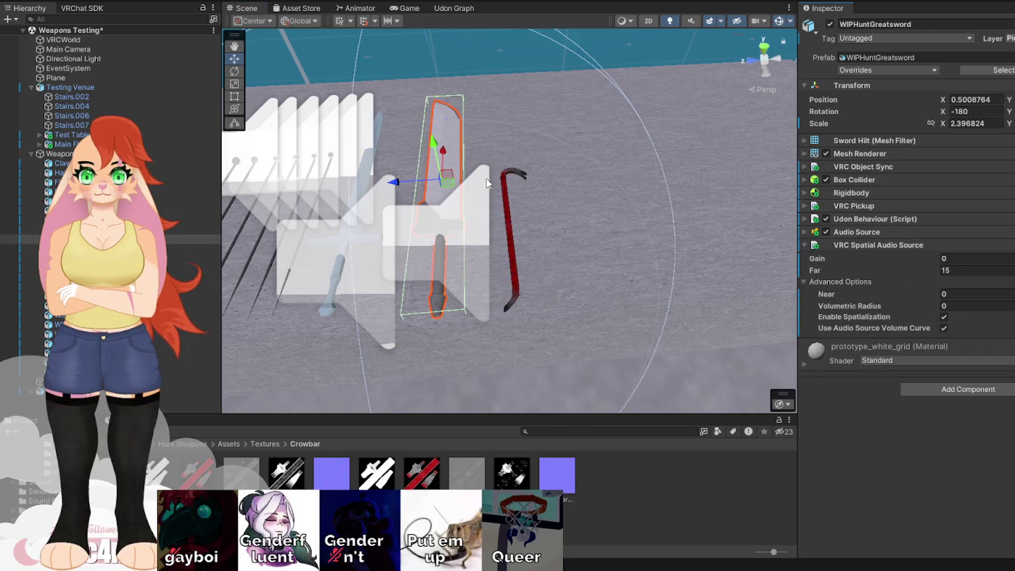
left_click(506, 192)
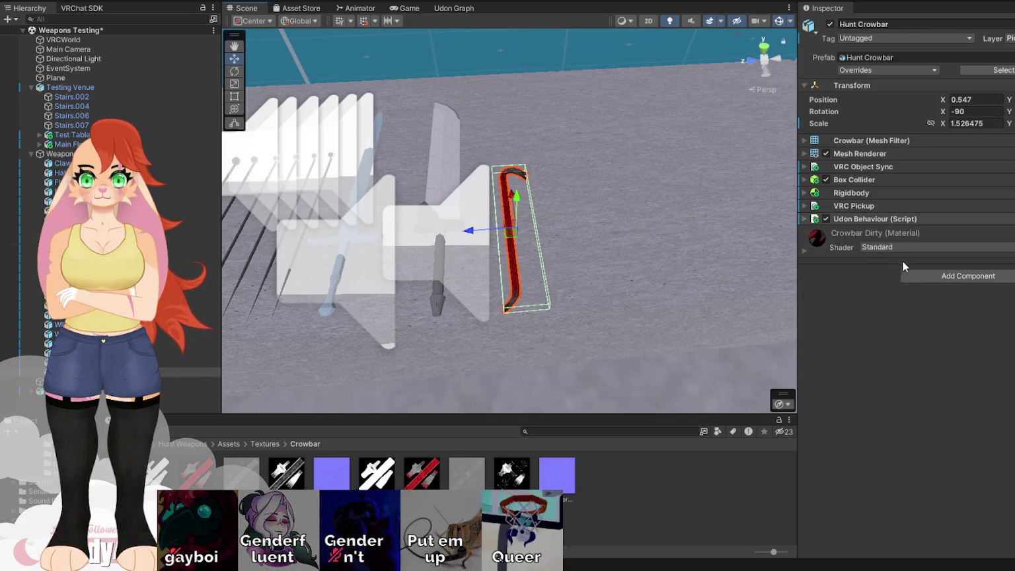
left_click(446, 179)
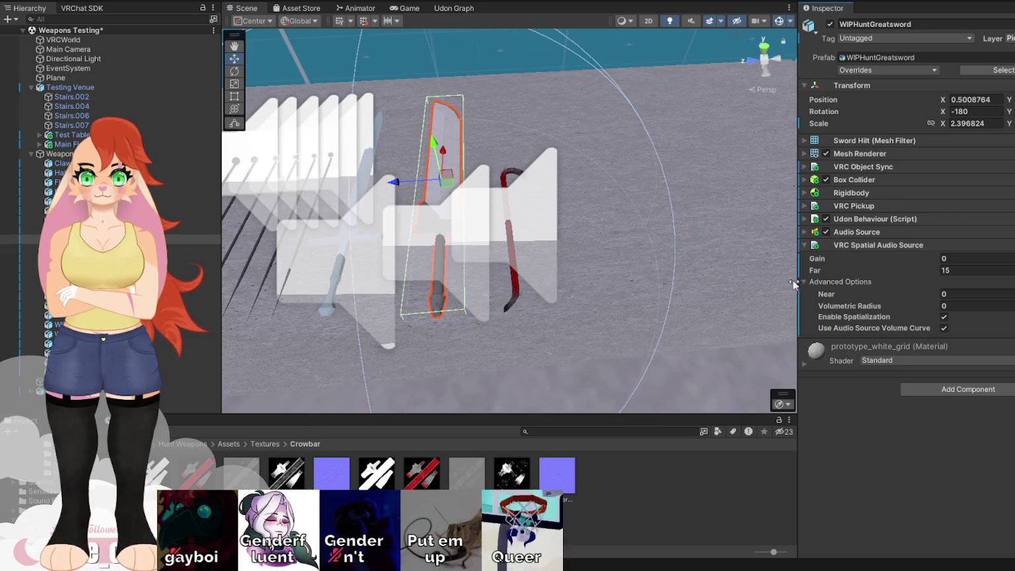
left_click(506, 186)
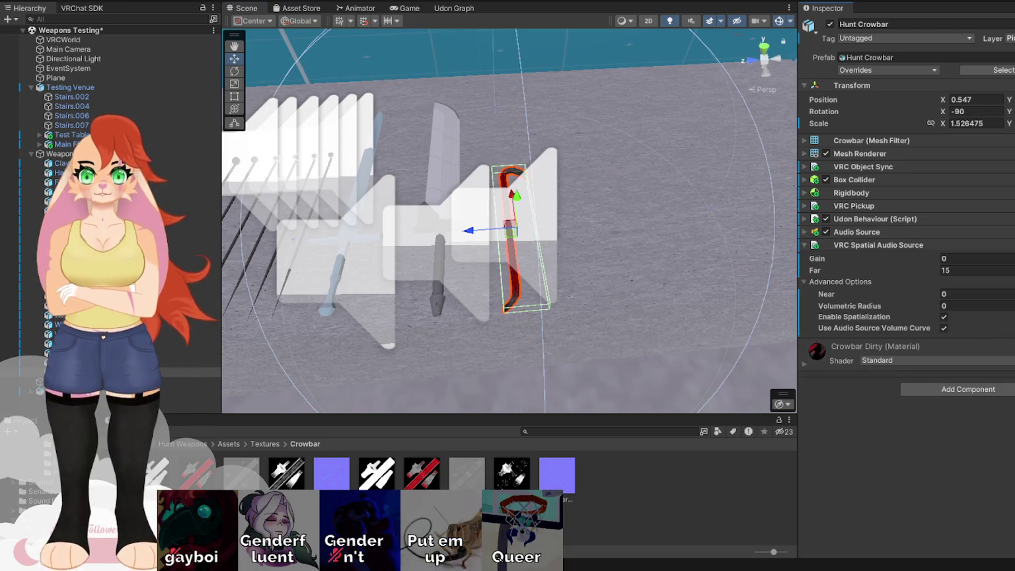
mouse_move(556, 299)
left_mouse_down()
mouse_move(565, 253)
mouse_move(310, 326)
left_mouse_up()
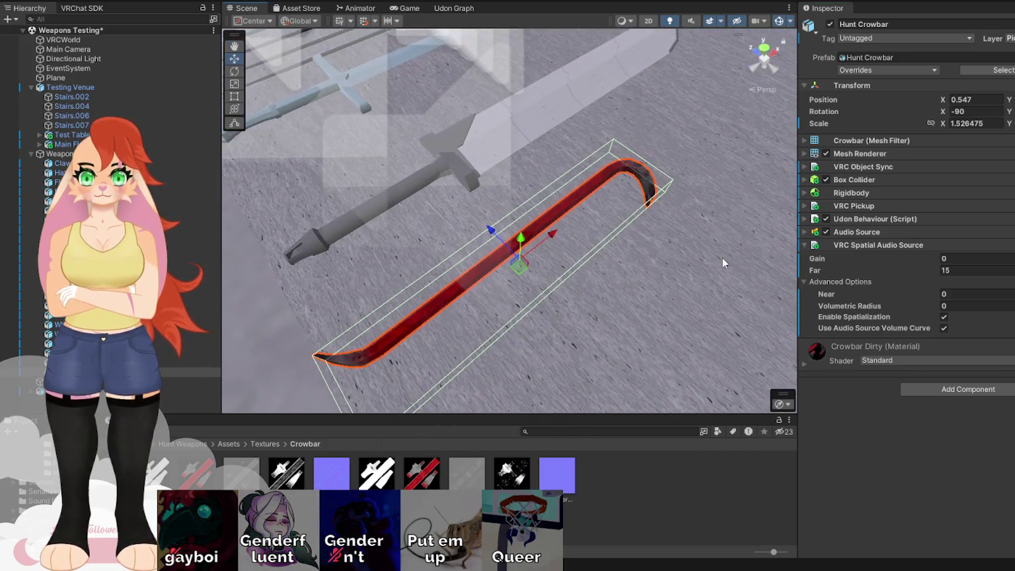
Point the crowbar's Udon targetAudioSource at its own Audio Source and locate the assigned sound clip
left_click(803, 232)
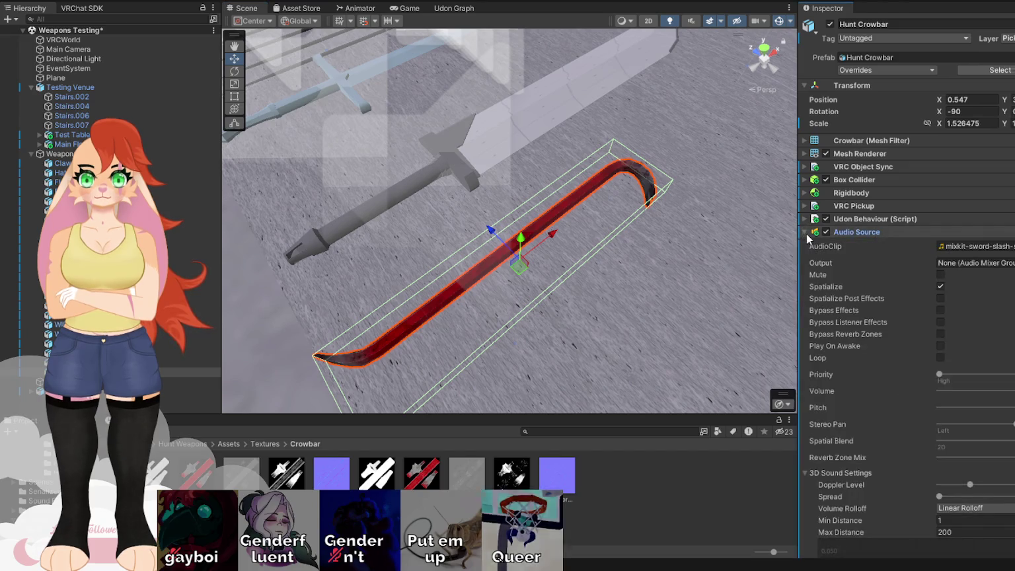
left_click(805, 219)
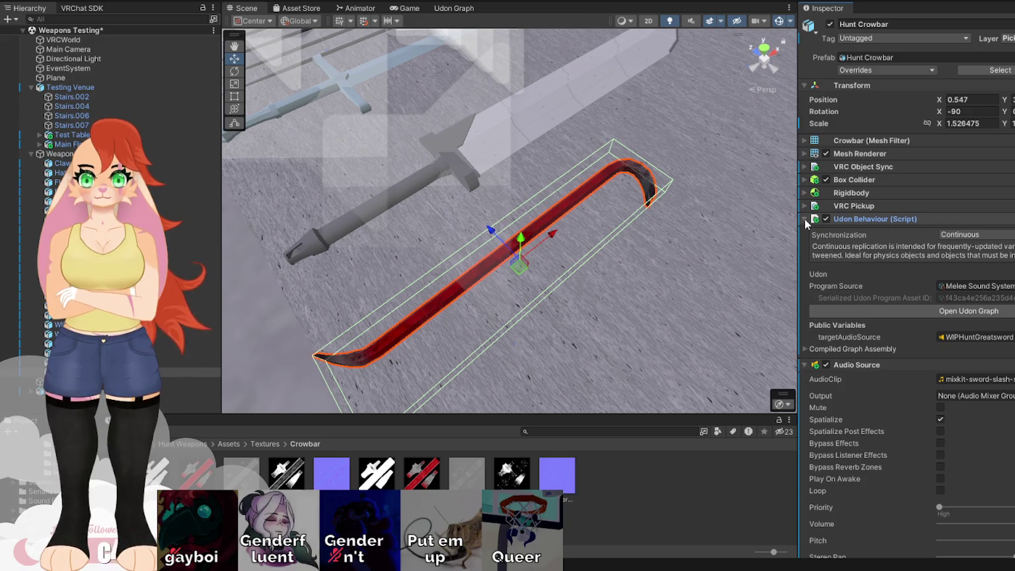
left_click(974, 337)
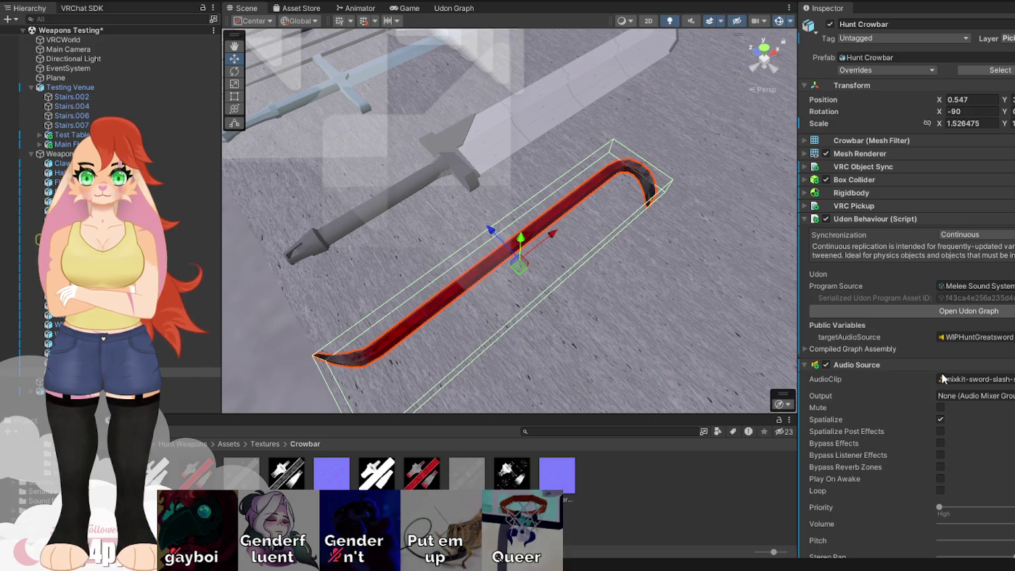
left_click_drag(945, 380, 974, 337)
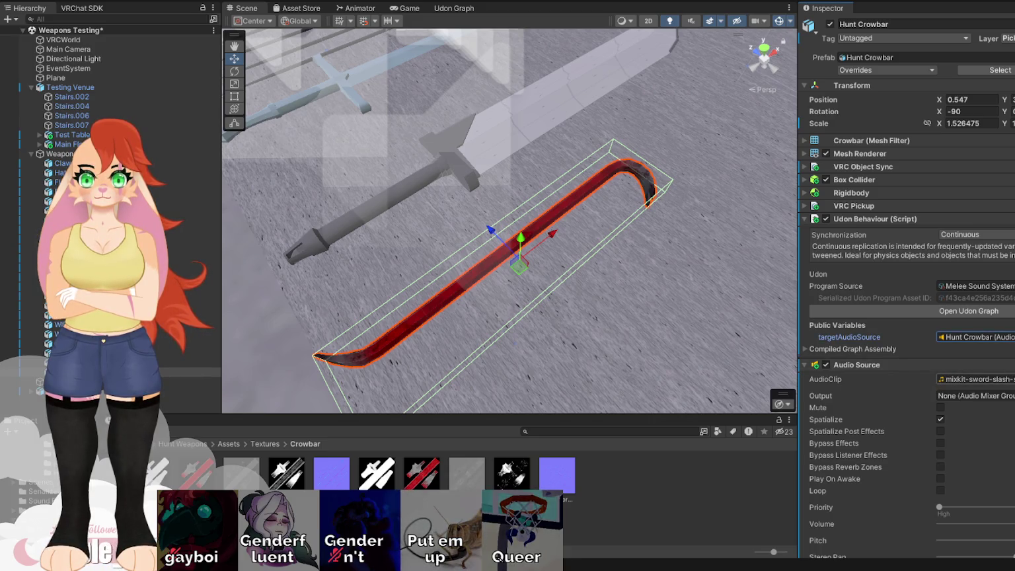
left_click(946, 380)
left_click(284, 476)
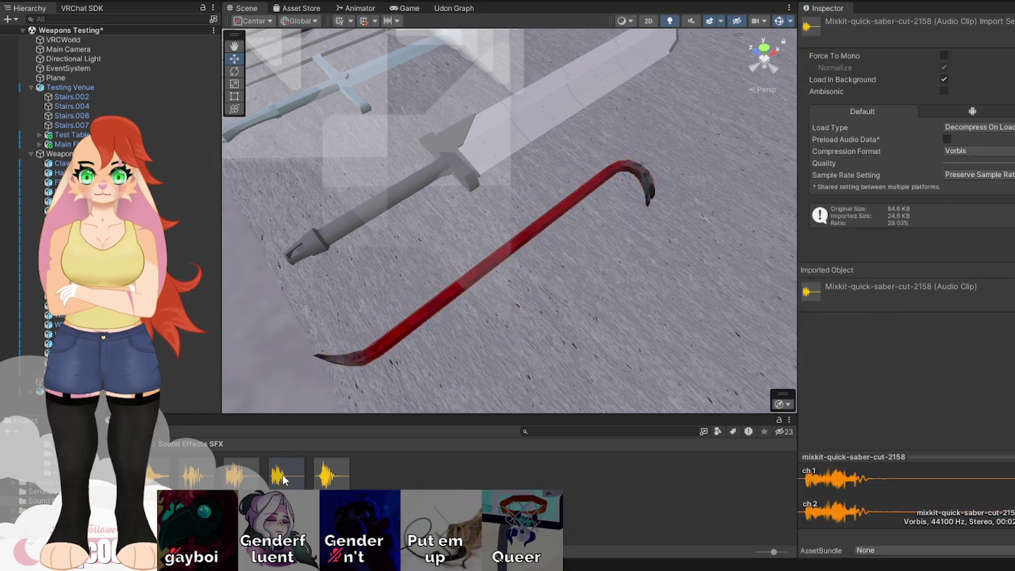
Preview the strong punch, heavy sword hit and sword slash swoosh clips, then reselect the crowbar
left_click(180, 483)
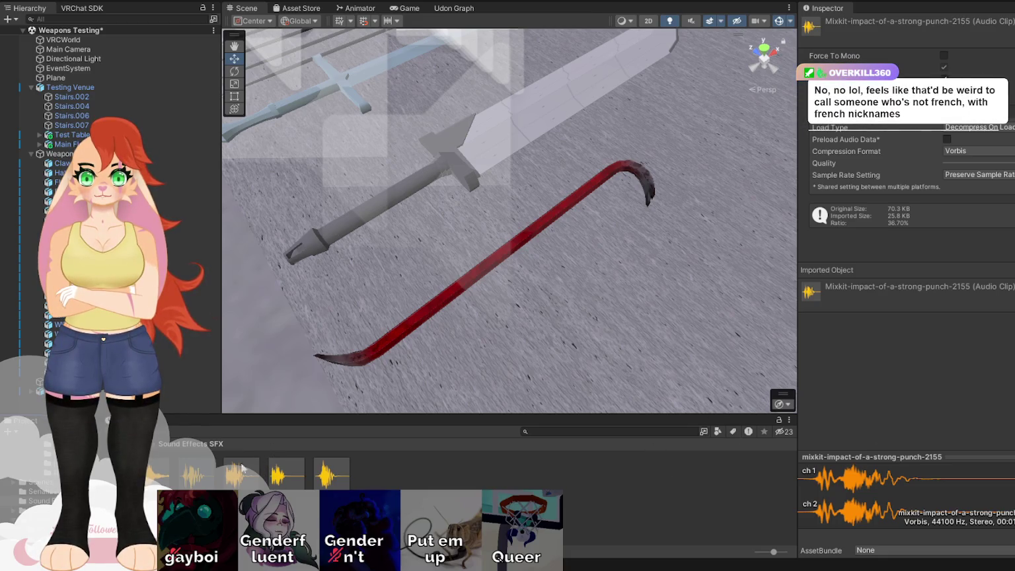
left_click(159, 479)
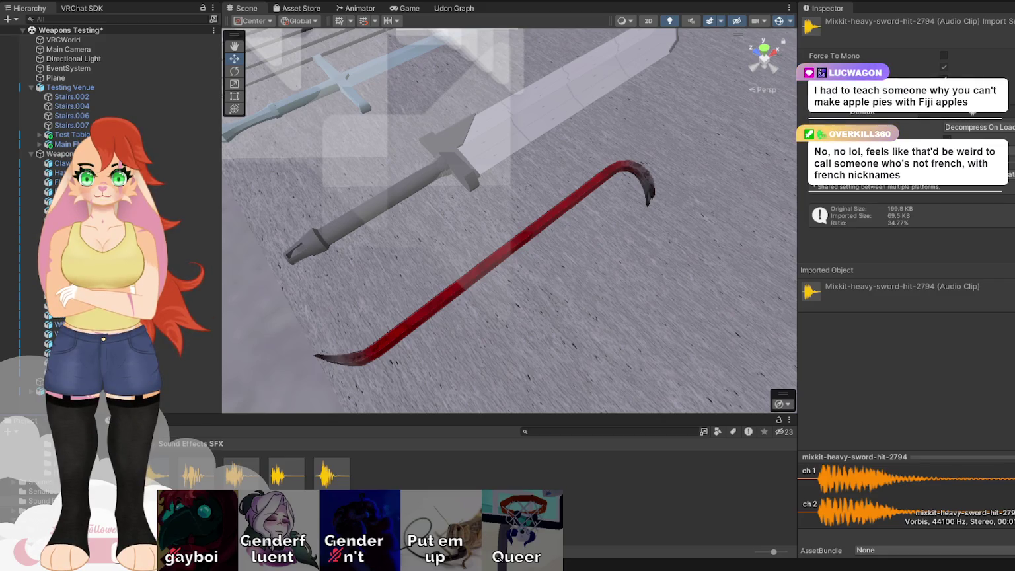
left_click(204, 481)
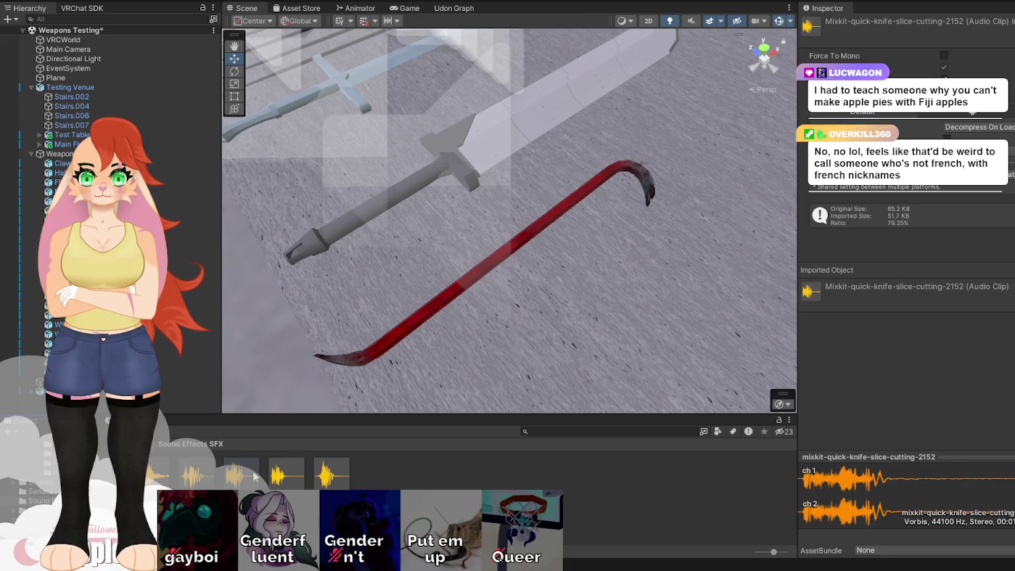
left_click(286, 475)
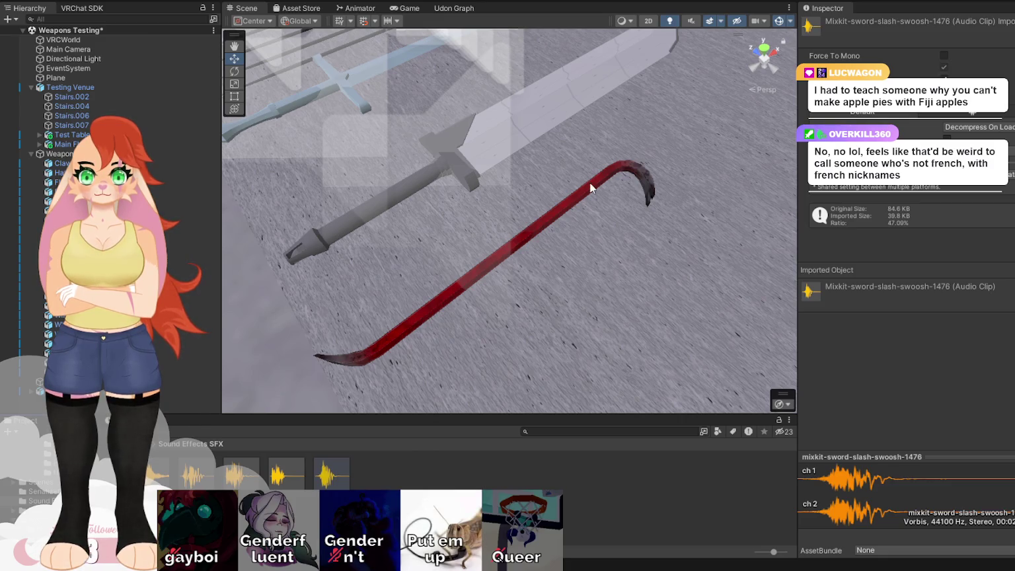
left_click(550, 225)
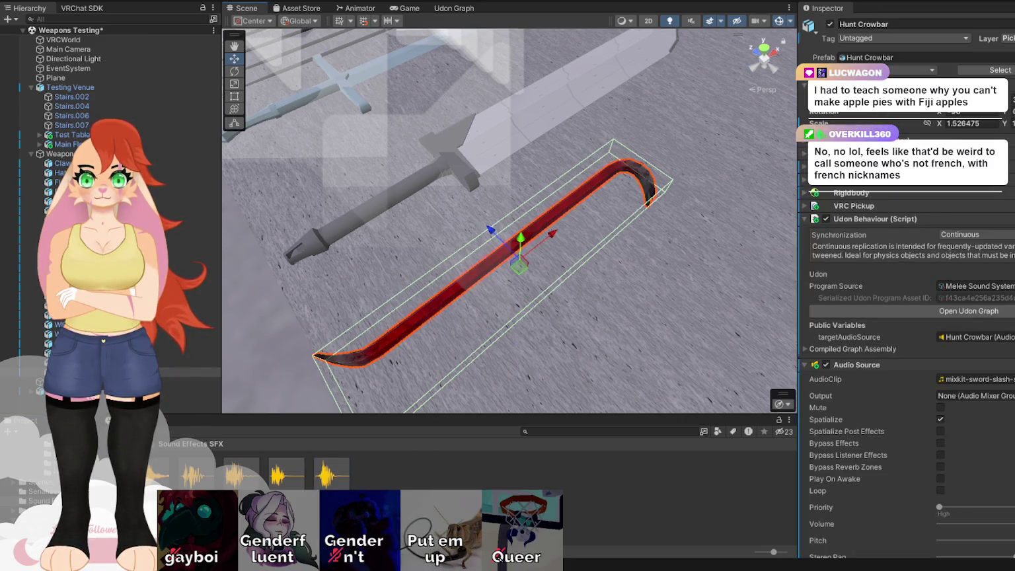
Assign the sword slash swoosh clip to the crowbar and place a duplicate beside it
left_click_drag(332, 484, 999, 382)
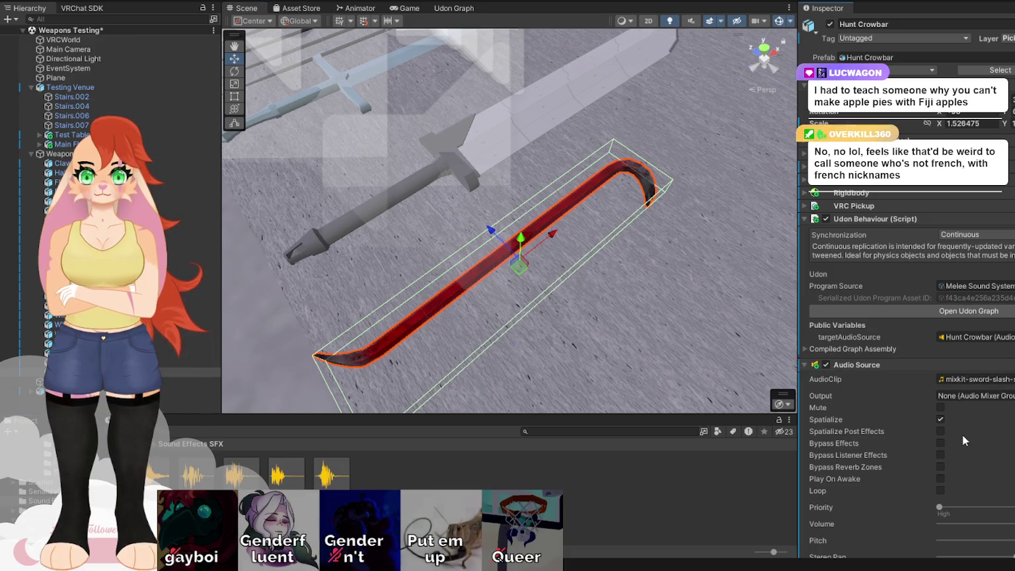
mouse_move(510, 335)
left_mouse_down()
mouse_move(666, 319)
mouse_move(545, 264)
left_mouse_up()
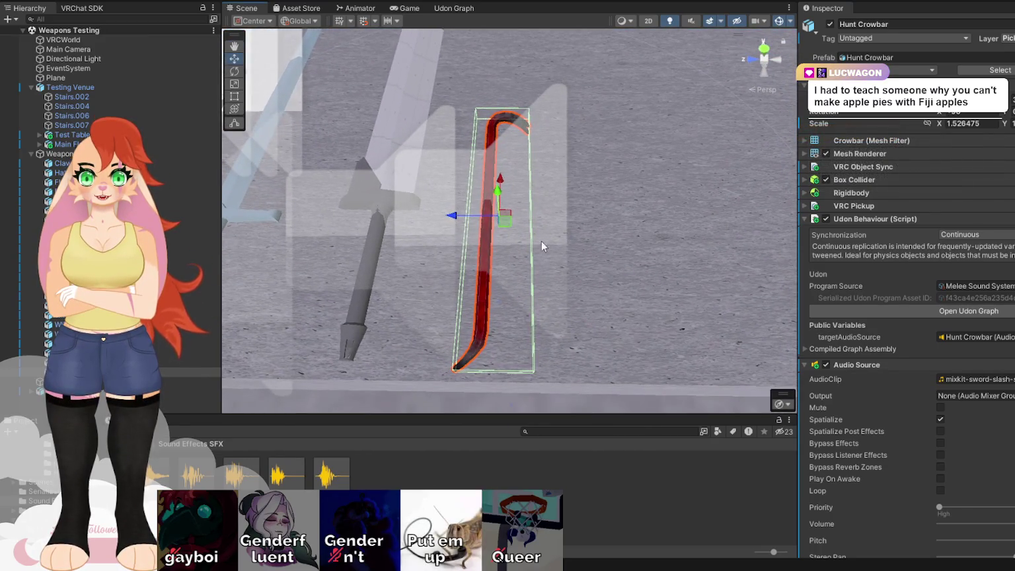
key("ctrl+d")
left_click_drag(456, 217, 549, 224)
Rename the original crowbar to Crowbar Clean
double_click(119, 372)
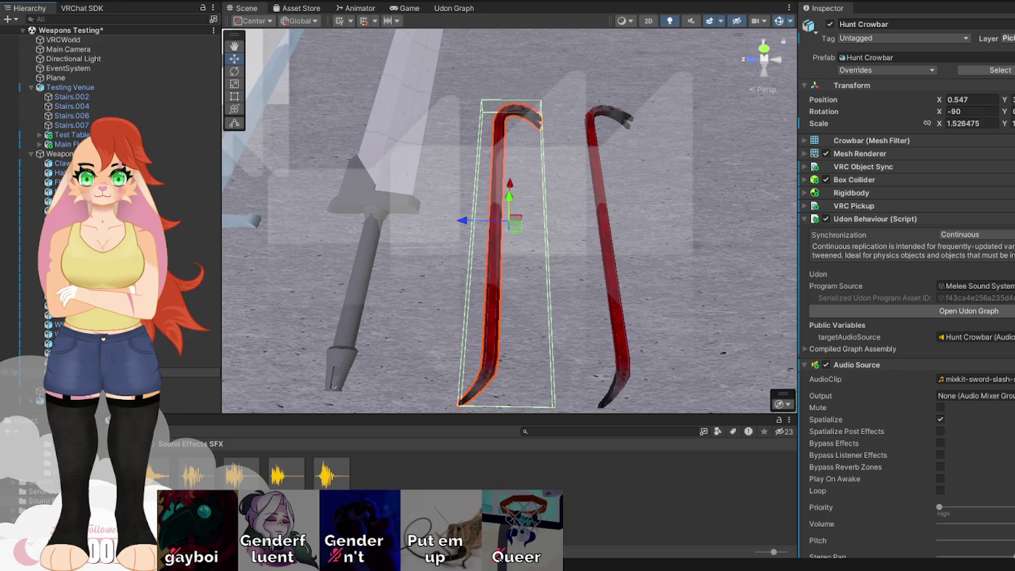
key("Return")
left_click(199, 381)
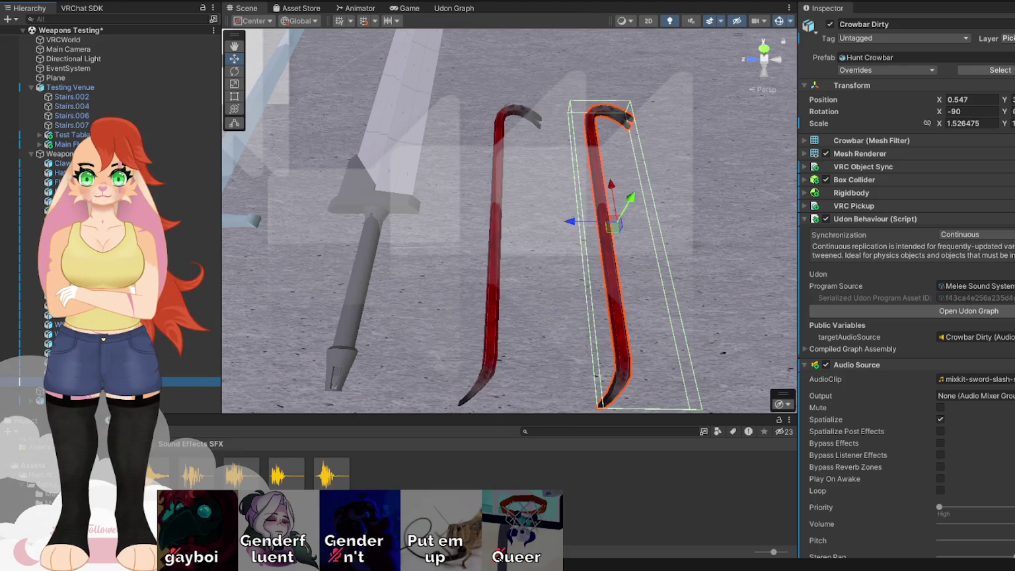
Rename the copy Crowbar Dirty, open the Hunt Weapons Materials folder and select the main floor
left_click(49, 493)
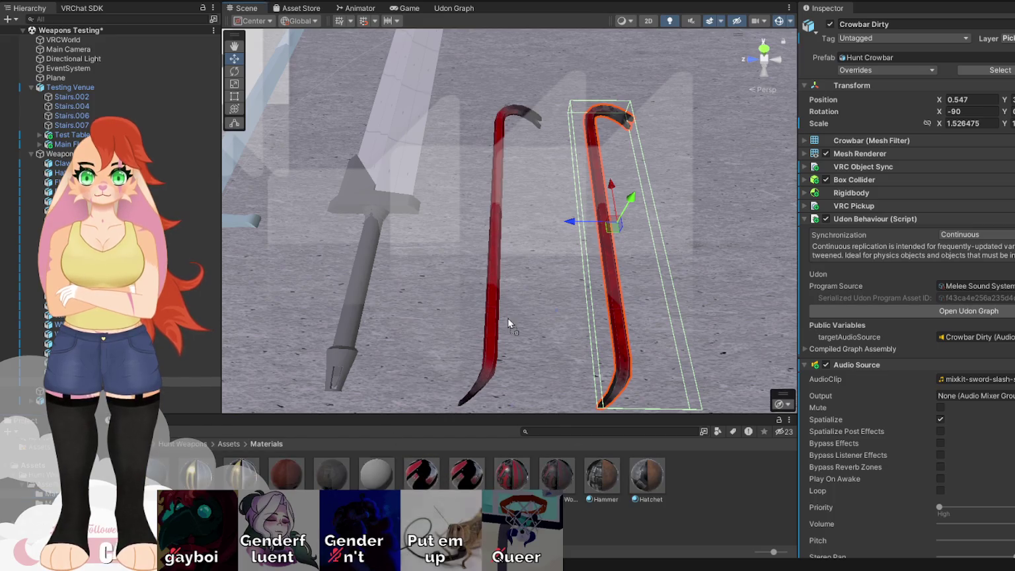
mouse_move(502, 290)
left_mouse_down()
mouse_move(530, 213)
mouse_move(528, 228)
mouse_move(470, 261)
mouse_move(901, 254)
mouse_move(840, 186)
mouse_move(481, 301)
mouse_move(522, 290)
mouse_move(613, 340)
mouse_move(667, 354)
mouse_move(549, 154)
left_mouse_up()
left_click(469, 265)
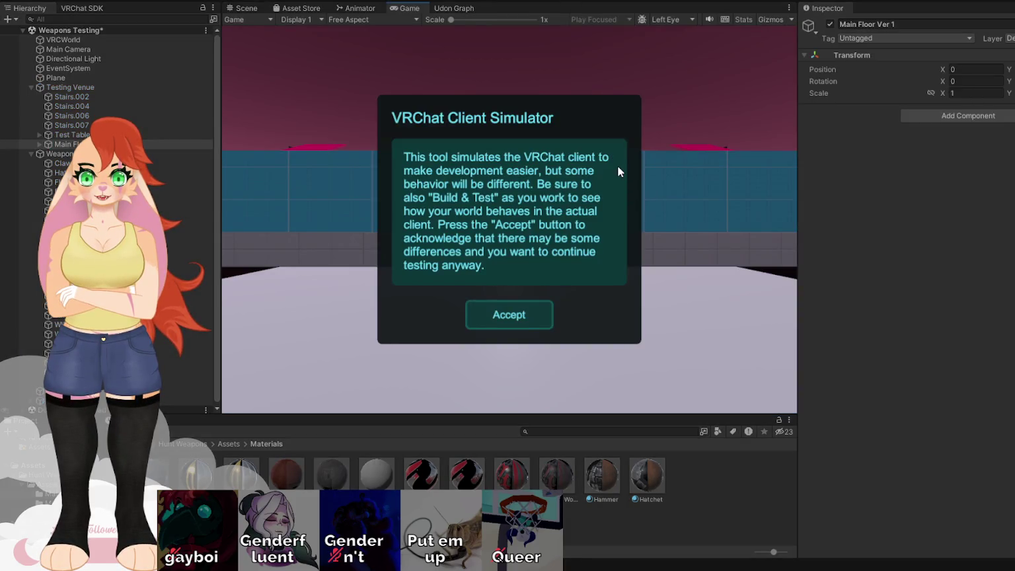
Dismiss the Client Simulator notice and walk up the stairs to the crowbars
left_click(523, 311)
key("w")
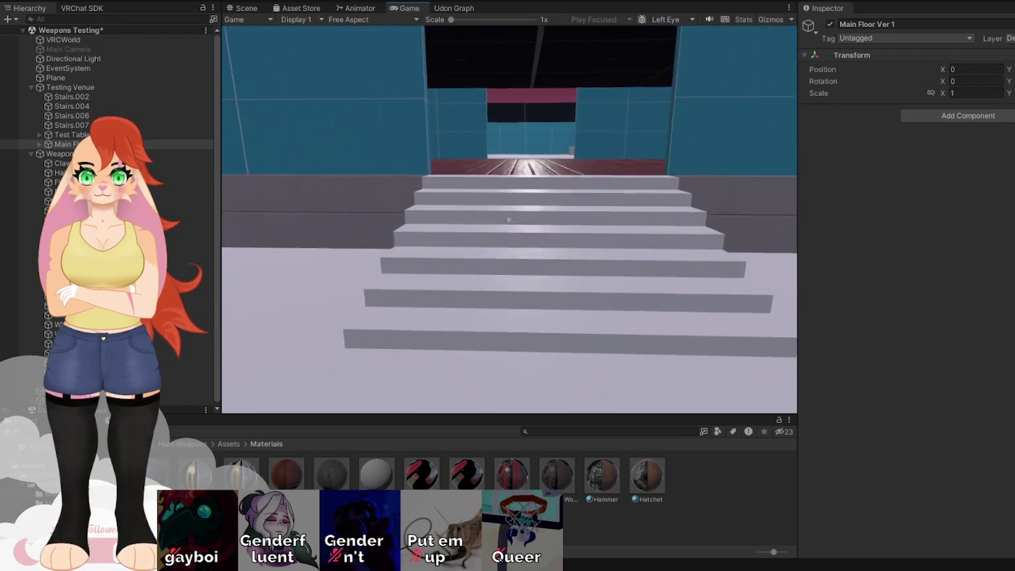
key("w")
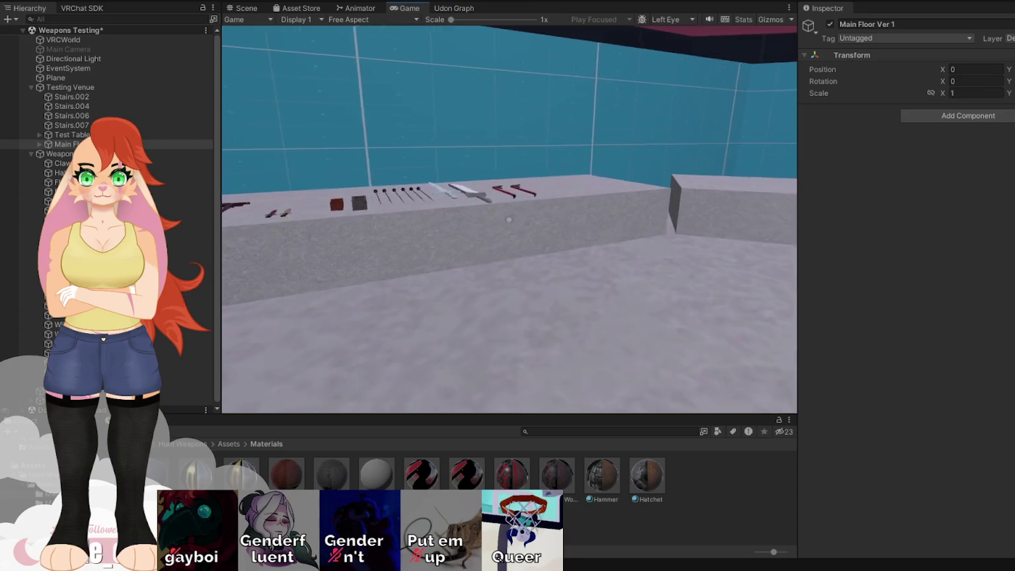
Pick up, drop and re-grab the crowbar, then exit play mode
left_click(509, 220)
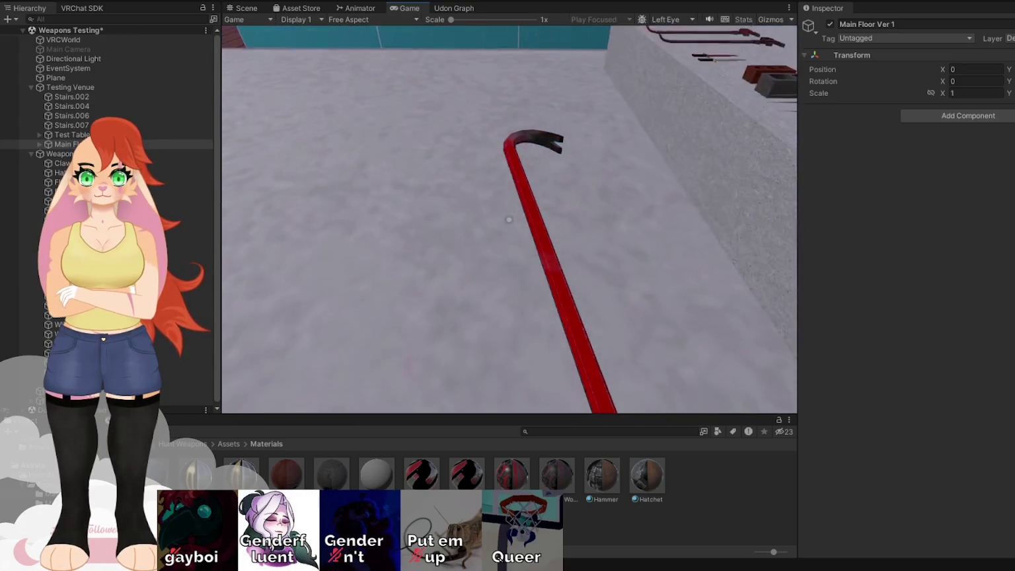
right_click(509, 219)
left_click(509, 220)
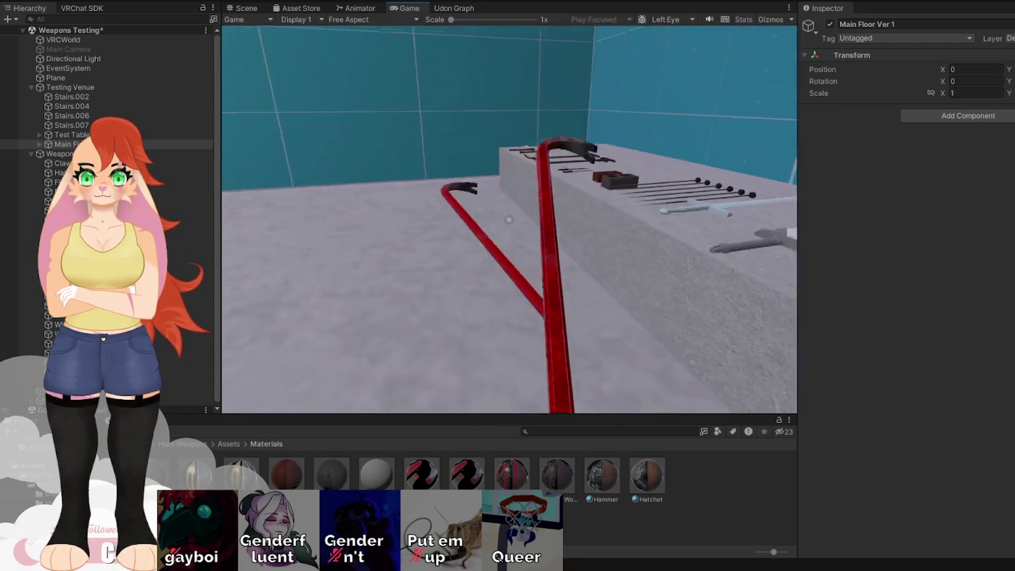
key("Escape")
left_click(592, 184)
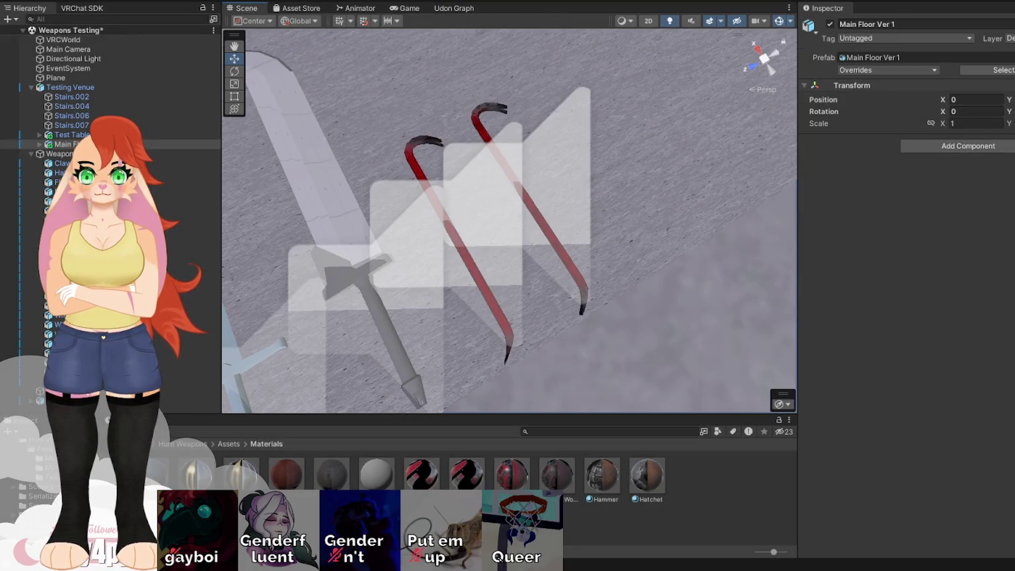
Check the Max Size of the Crowbar Clean and Dirty AO, Height and Normal textures
left_click(49, 466)
left_click(50, 476)
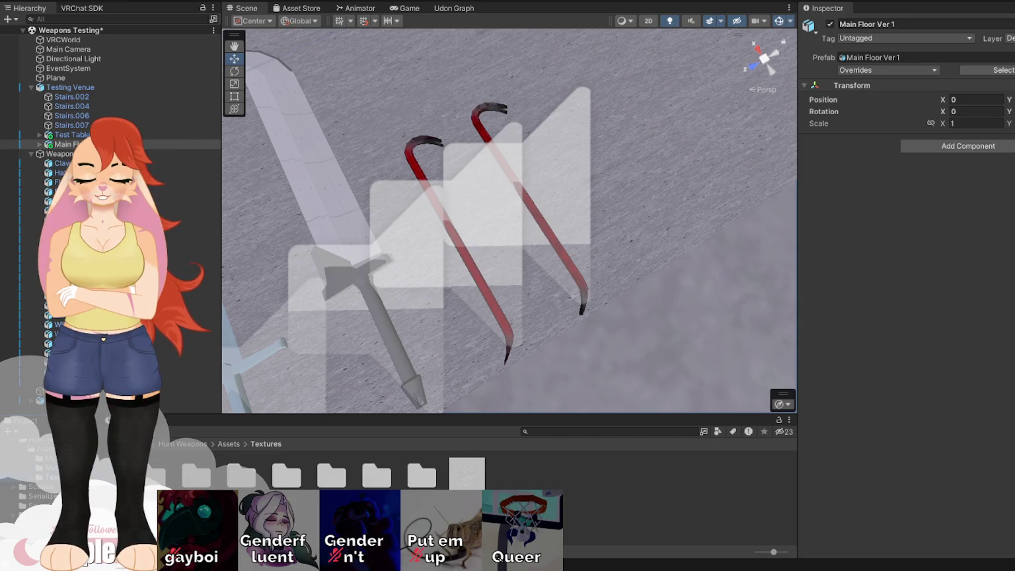
double_click(375, 470)
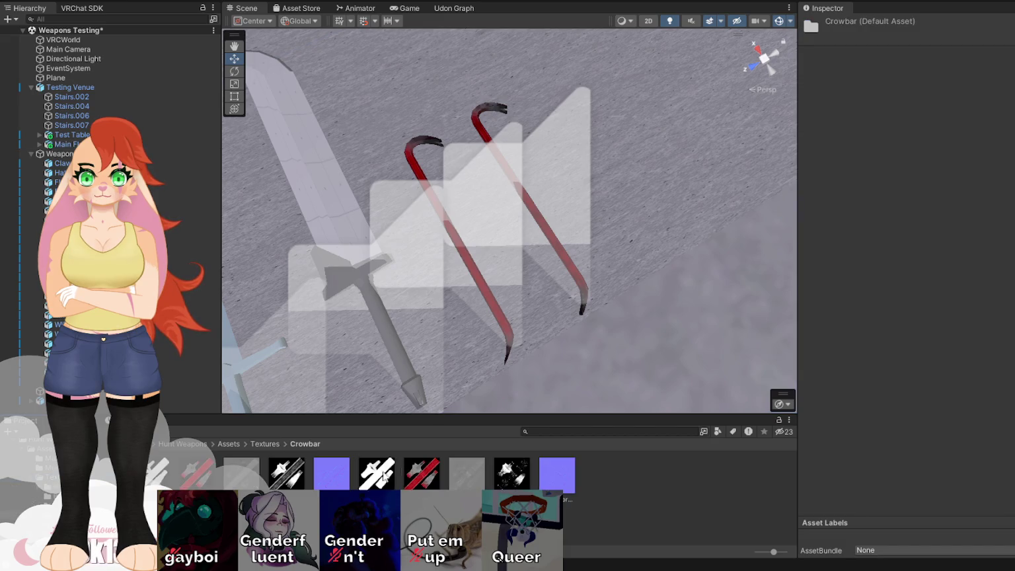
left_click(186, 475)
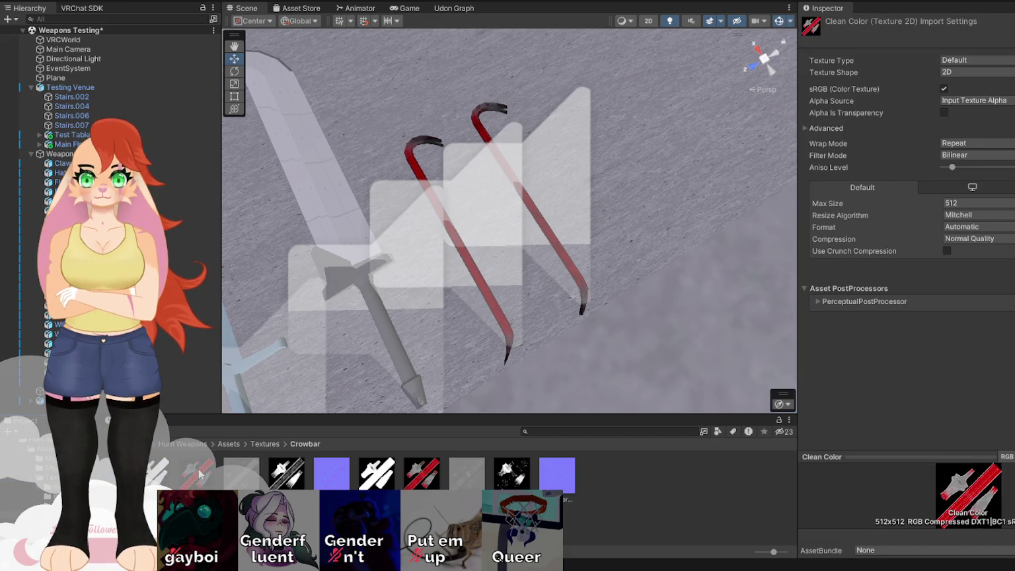
left_click(258, 473)
left_click(355, 472)
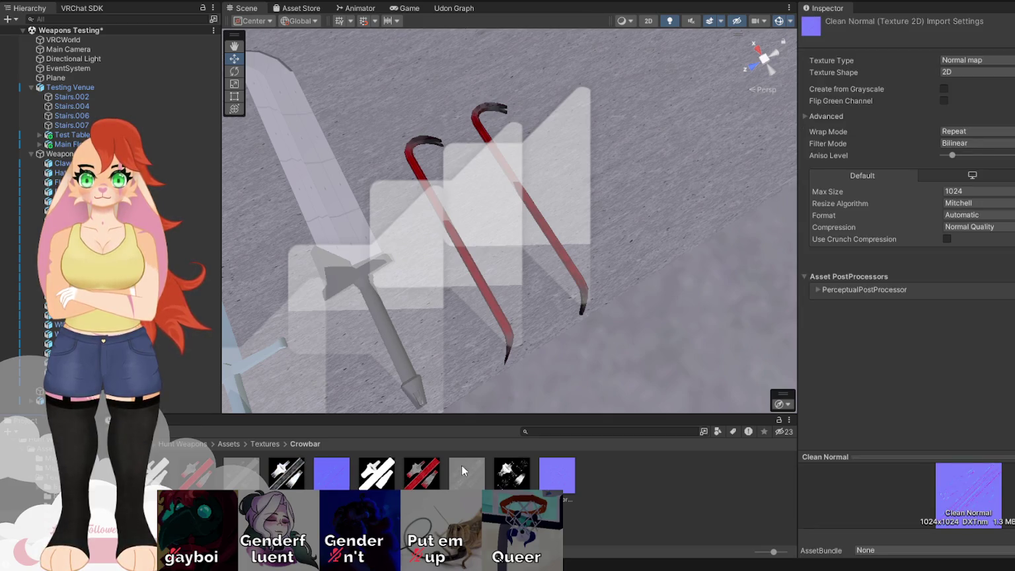
left_click(559, 471)
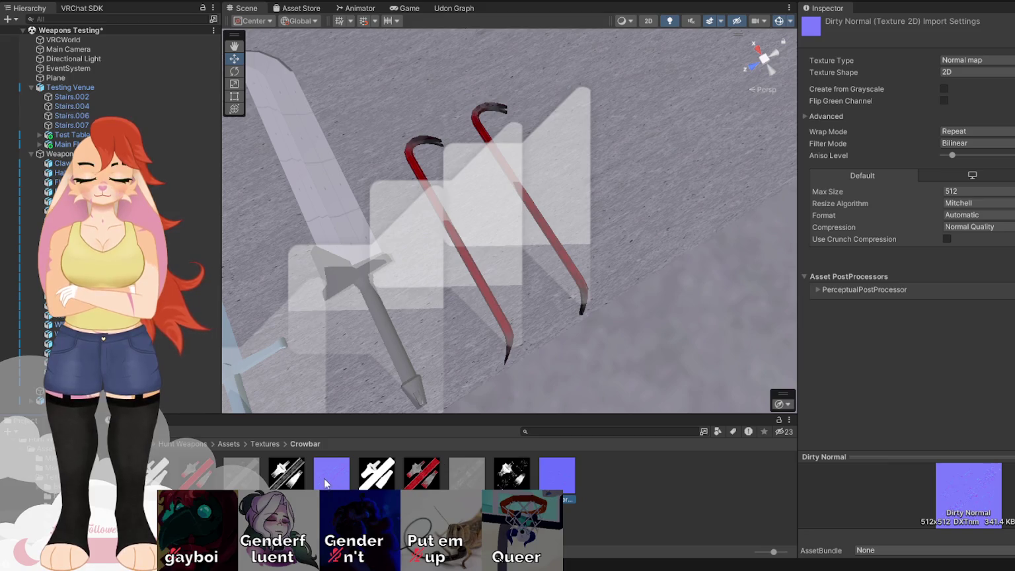
left_click(326, 479)
left_click(573, 476)
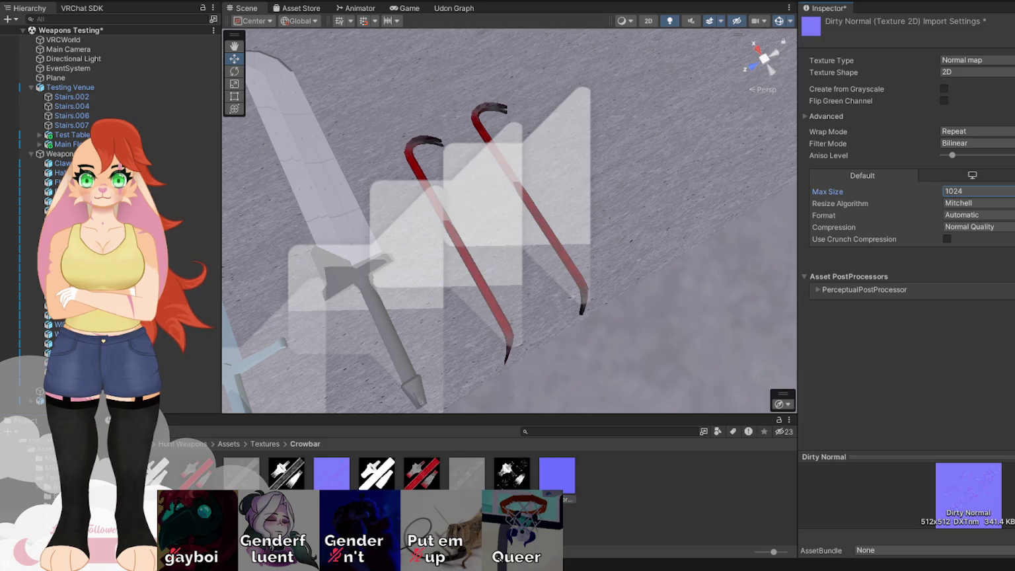
left_click_drag(529, 274, 615, 228)
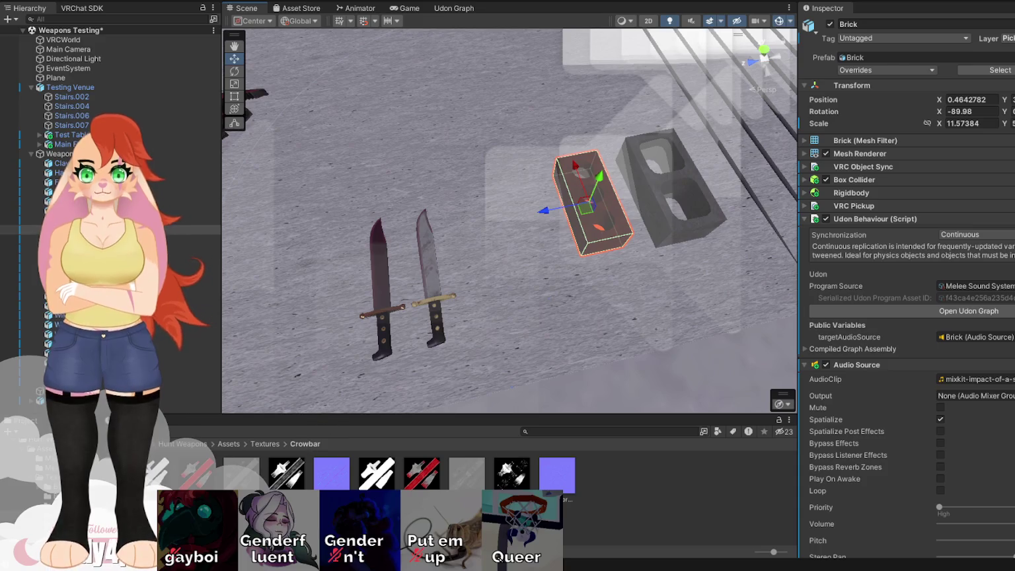
Check the FUBAR Pristine and Worn Normals and the Hammer normal map, then select Crowbar Dirty
left_click(335, 471)
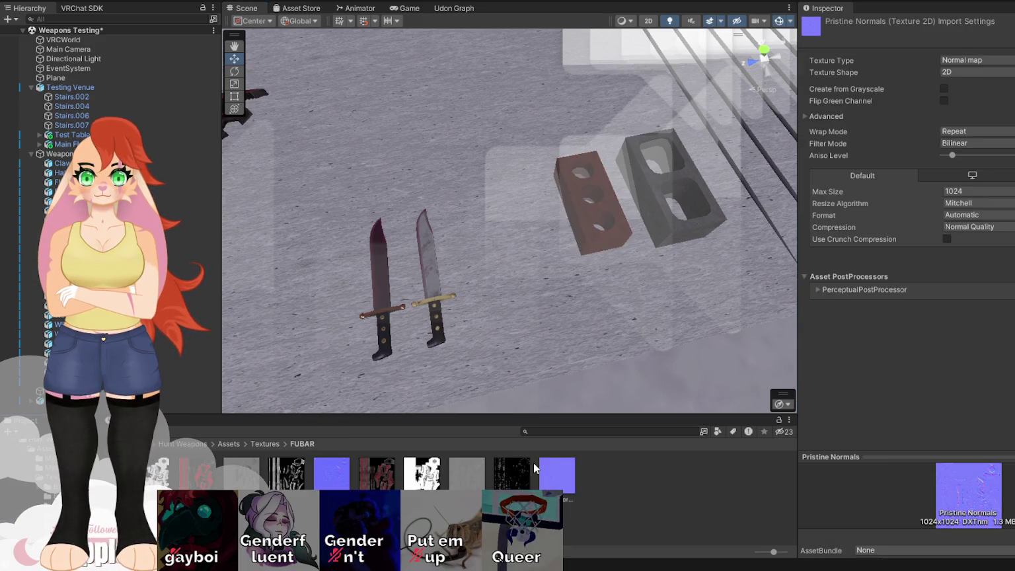
left_click(573, 466)
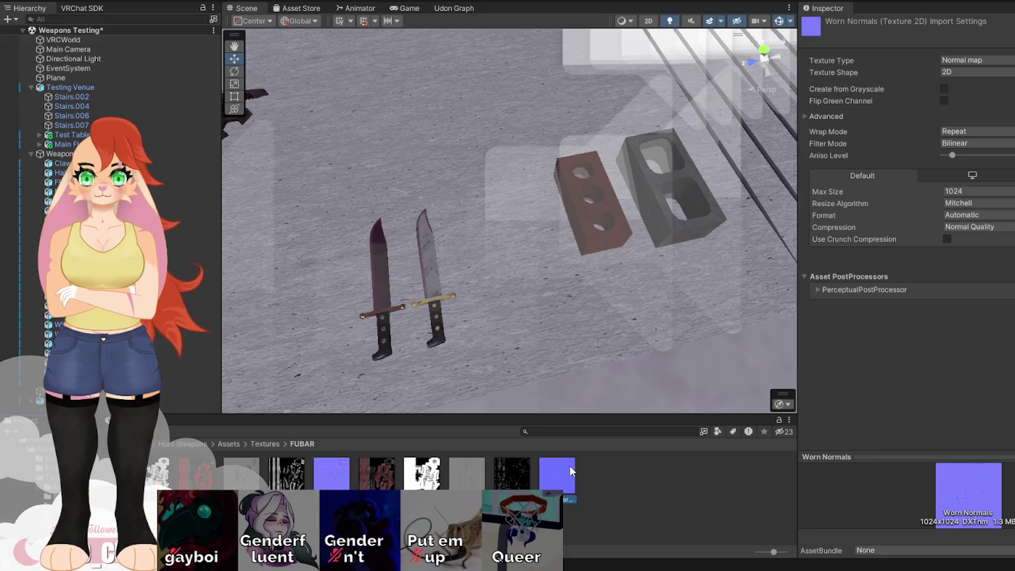
left_click(66, 502)
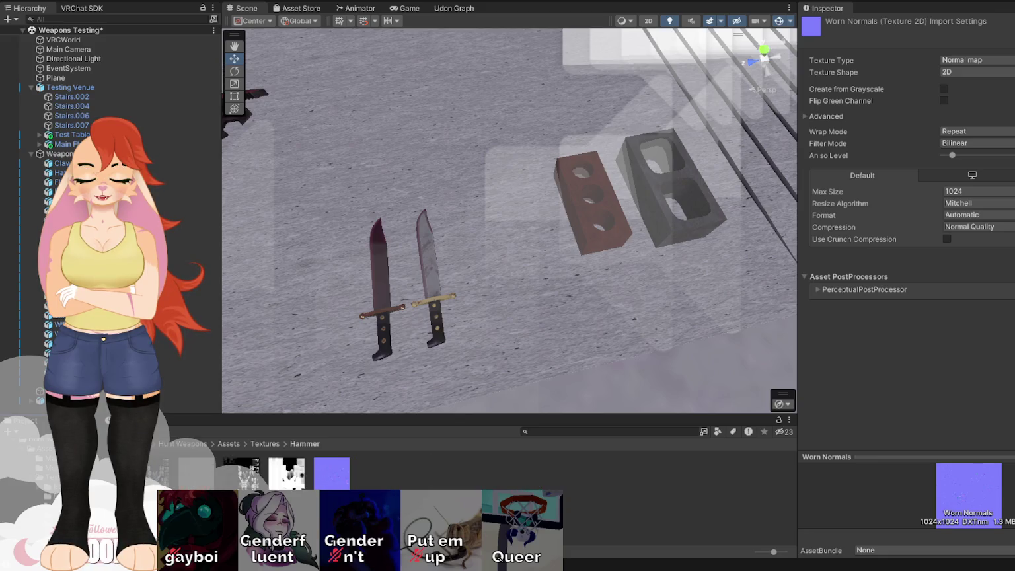
left_click(343, 473)
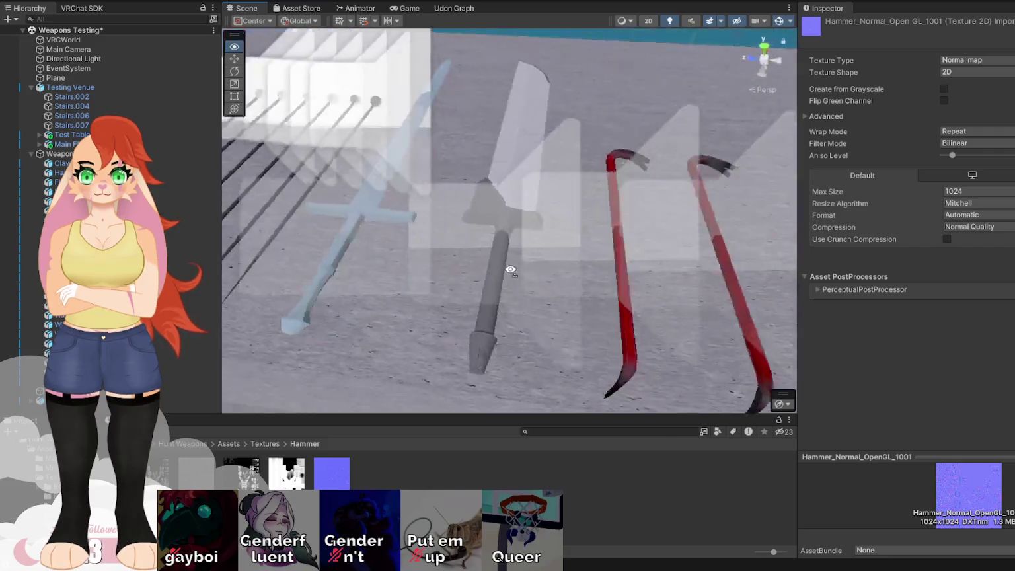
left_click(490, 247)
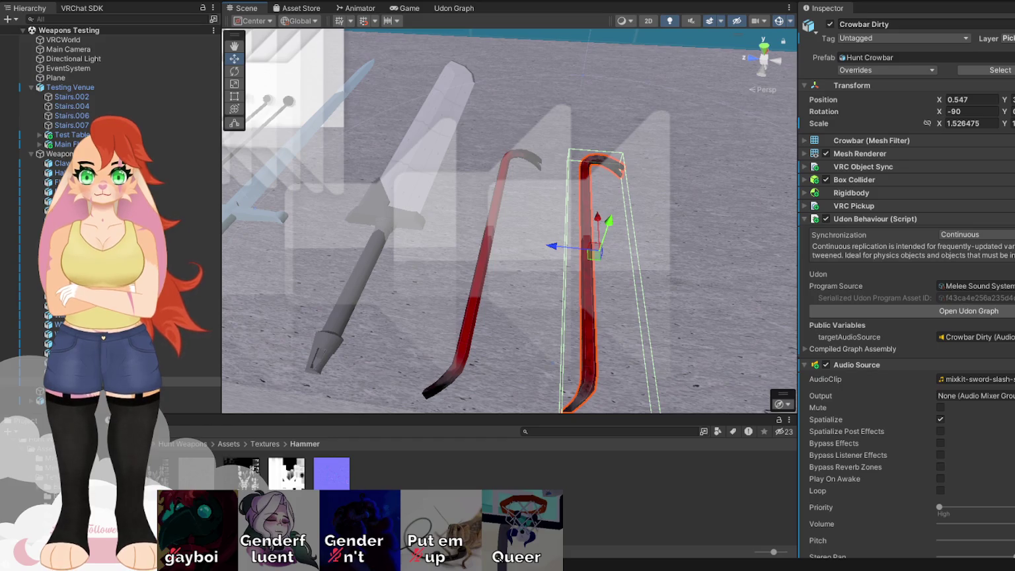
Orbit the Scene view around the Crowbar Dirty pickup
mouse_move(562, 252)
left_mouse_down()
mouse_move(903, 210)
mouse_move(584, 176)
mouse_move(517, 283)
mouse_move(569, 274)
left_mouse_up()
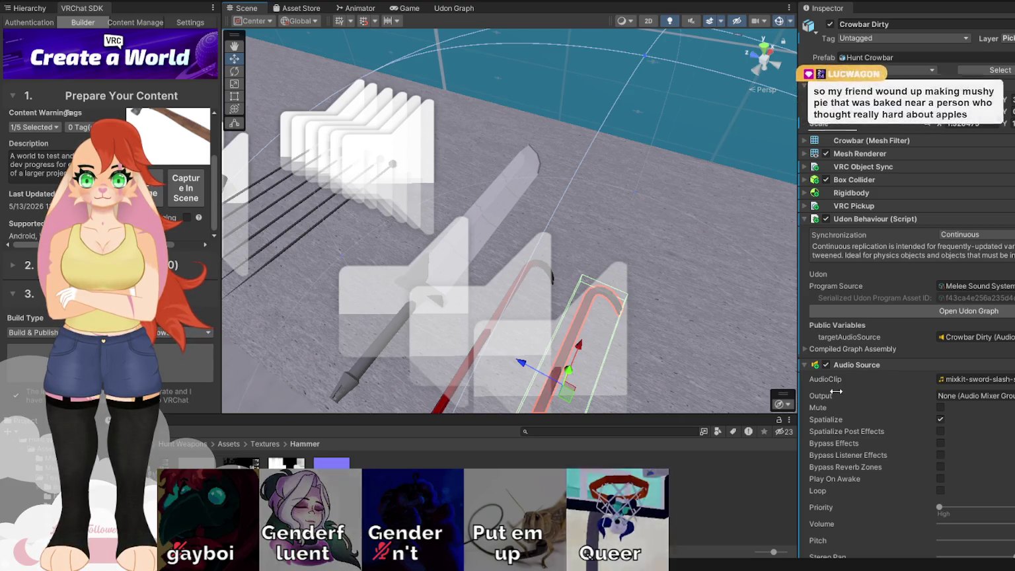
Select every weapon from Claw to the last one and set their Audio Source Volume to 0
scroll(925, 397, "down", 5)
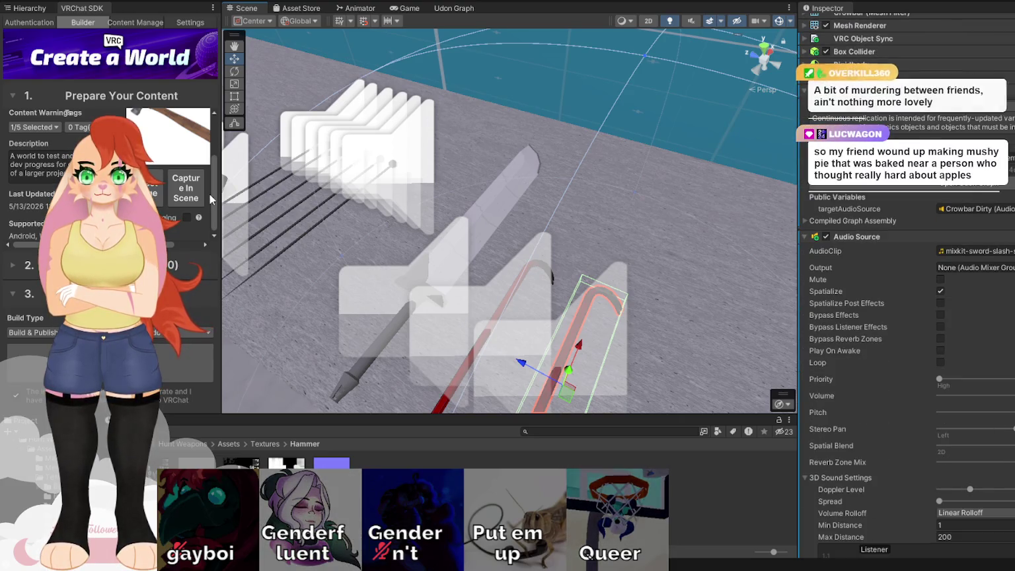
left_click(30, 8)
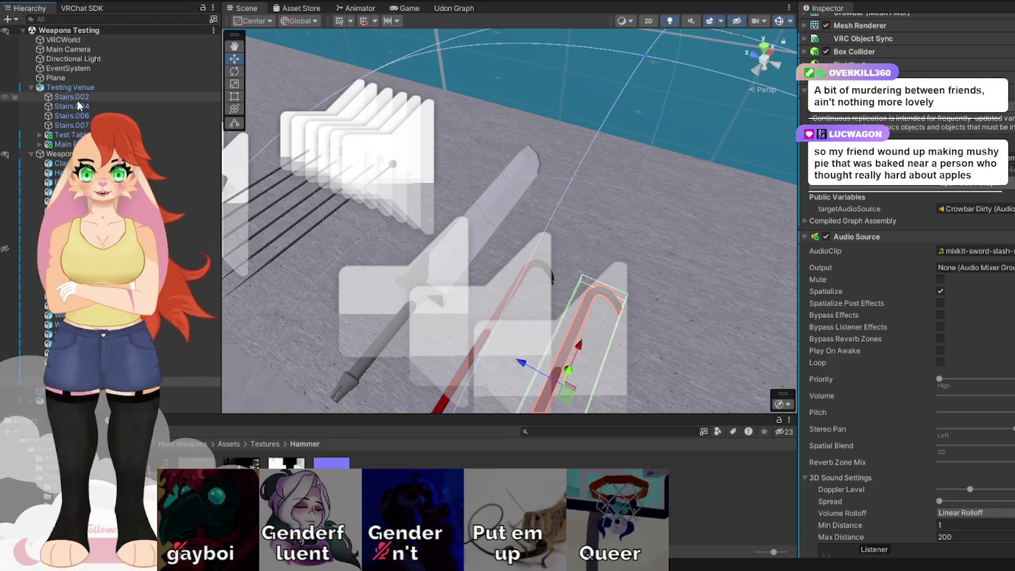
left_click(192, 382)
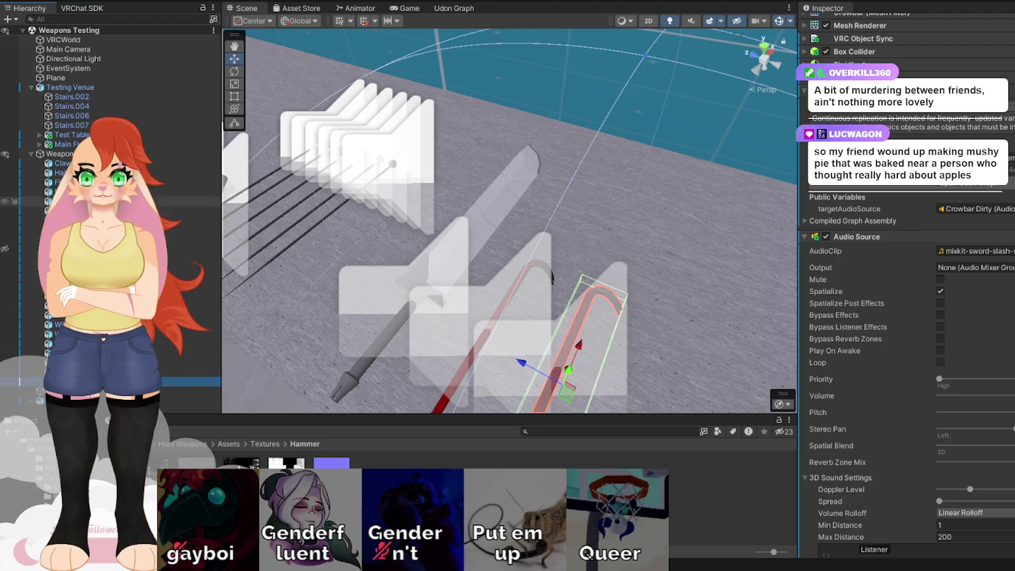
left_click(192, 163, "shift")
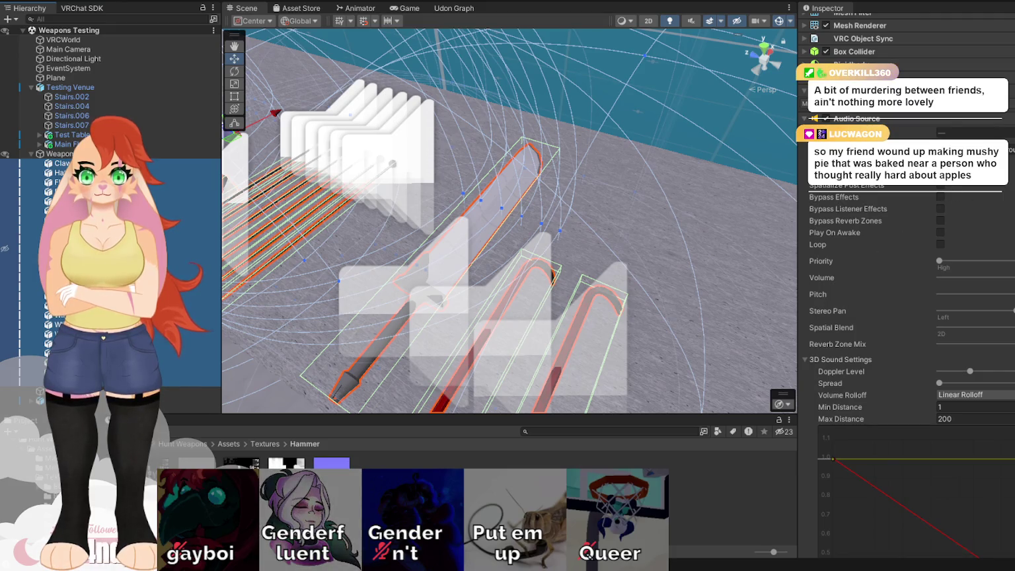
left_click(939, 277)
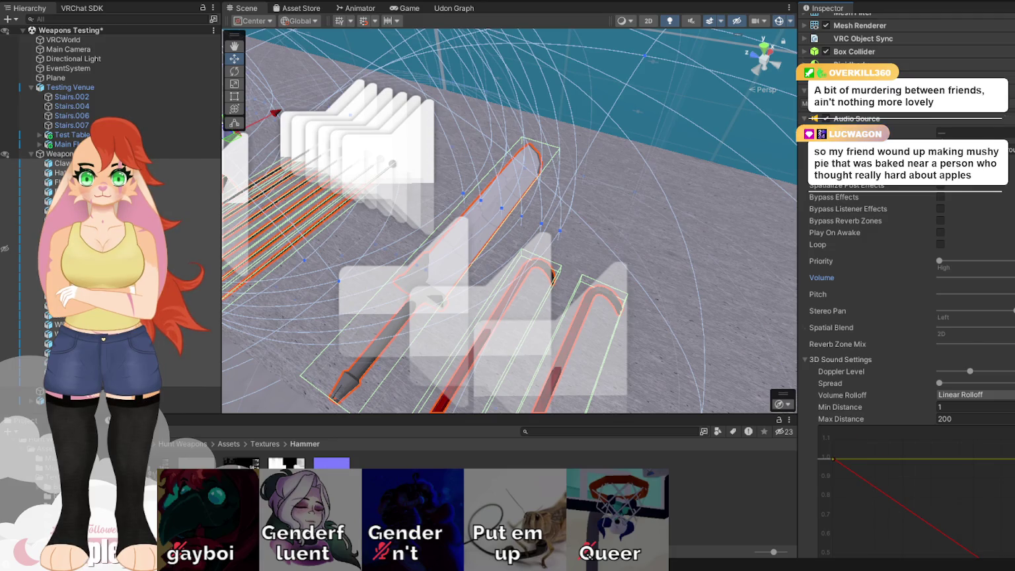
scroll(911, 297, "down", 8)
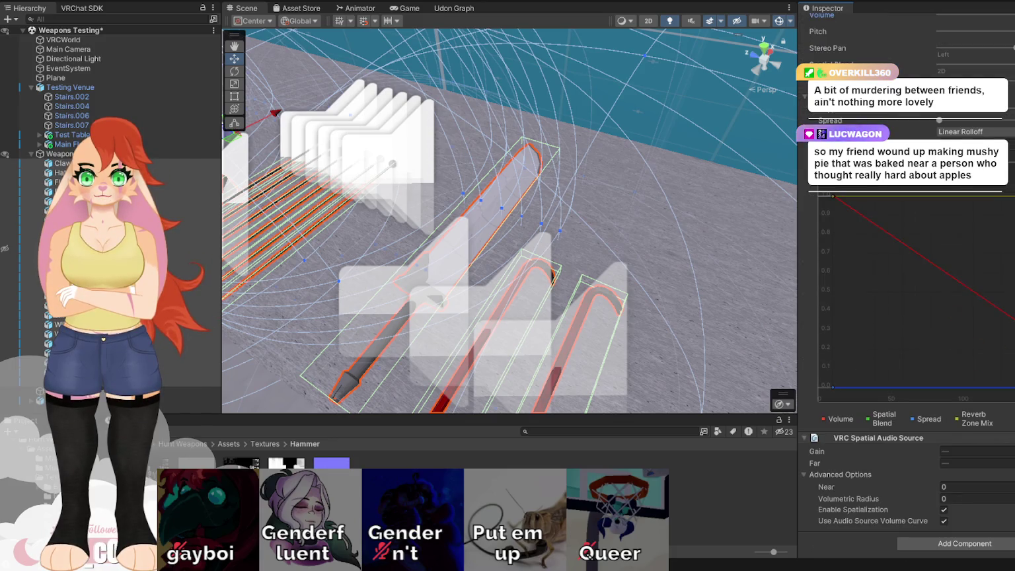
scroll(912, 297, "up", 10)
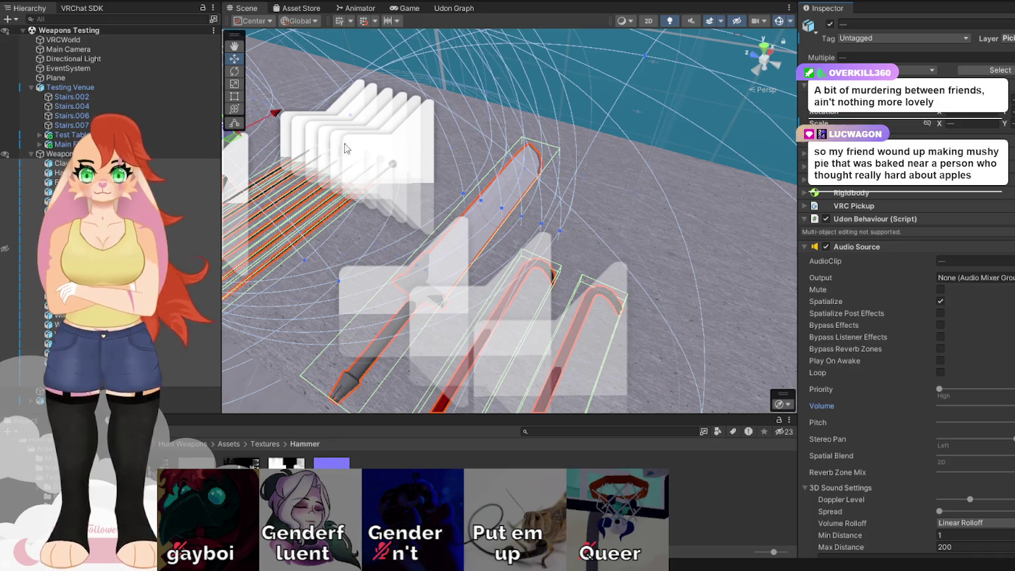
left_click(85, 78)
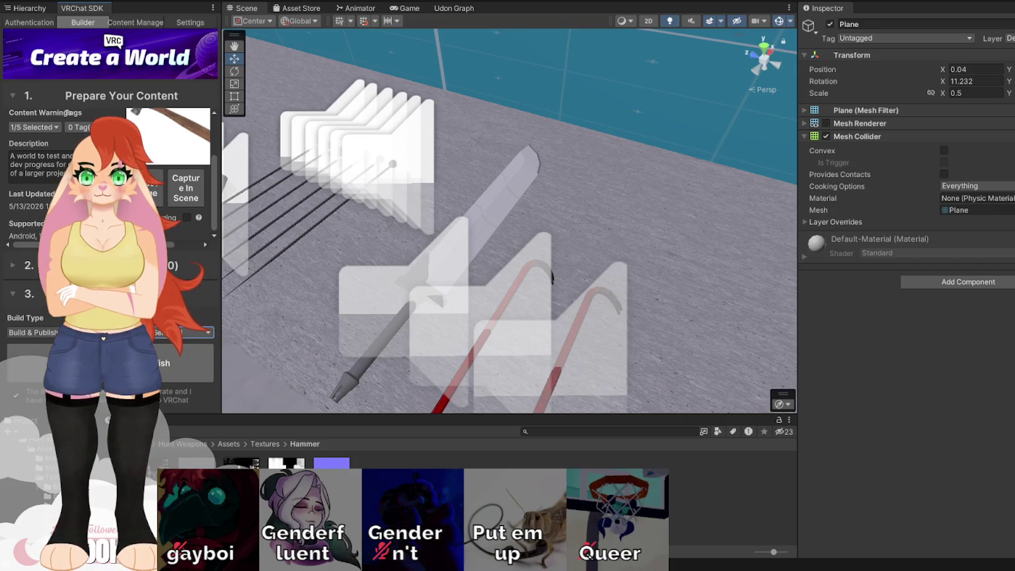
Build & Publish the Weapons Testing World as Private with capacity 32
left_click(106, 364)
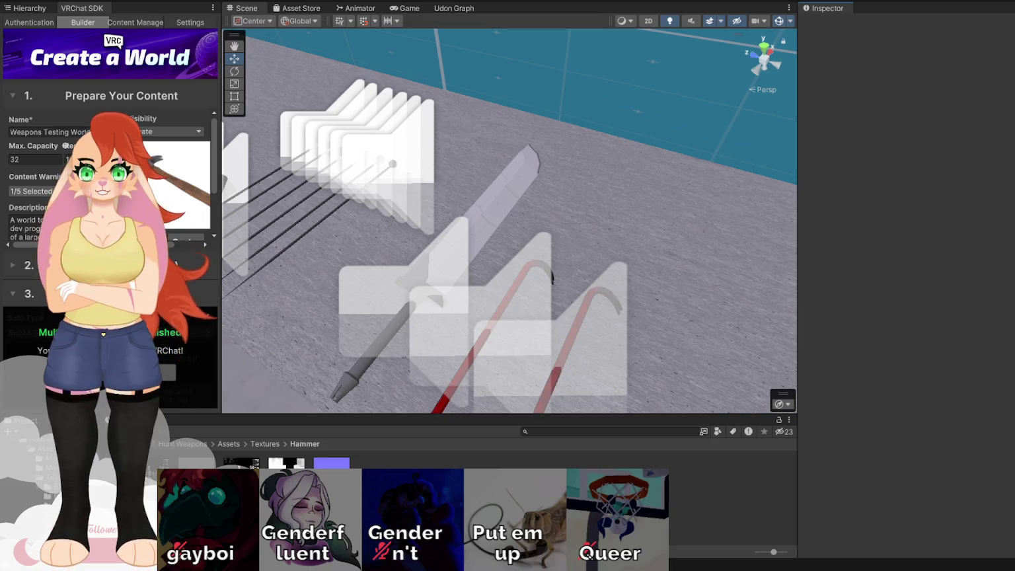
Review the hammer's Mixed AO, normal map and Height texture import settings
left_click(342, 465)
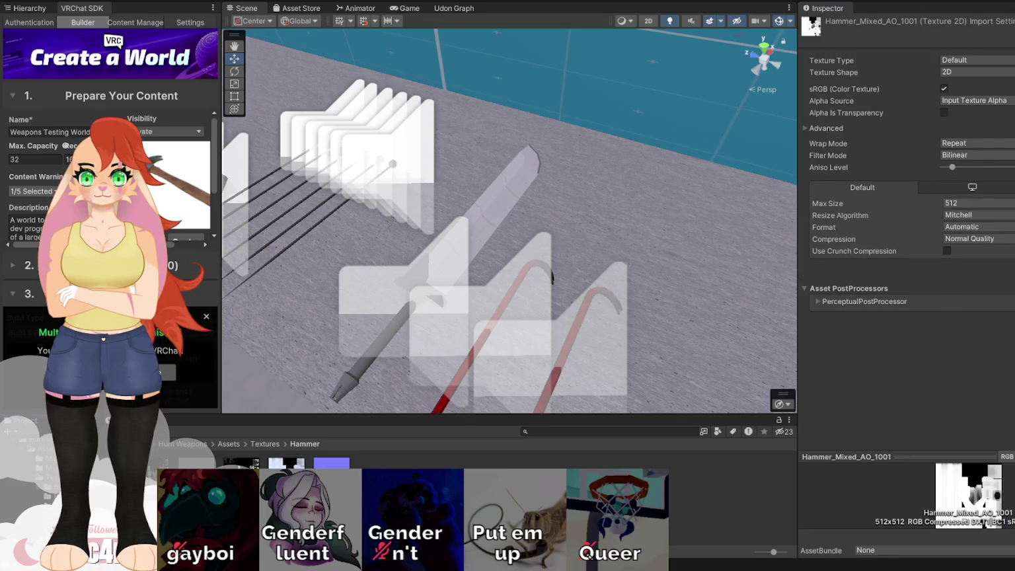
left_click_drag(473, 292, 430, 390)
left_click(332, 464)
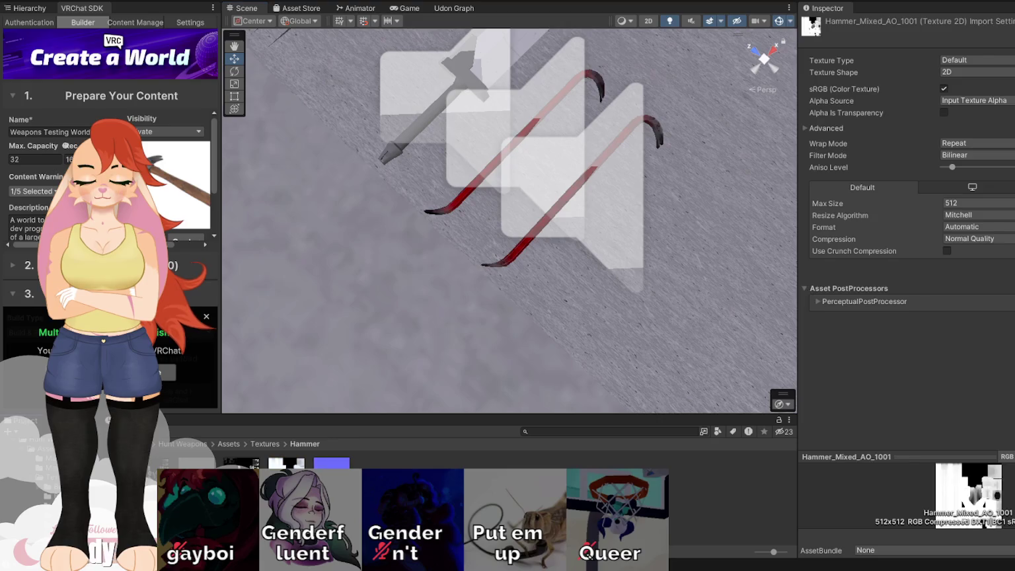
left_click(272, 465)
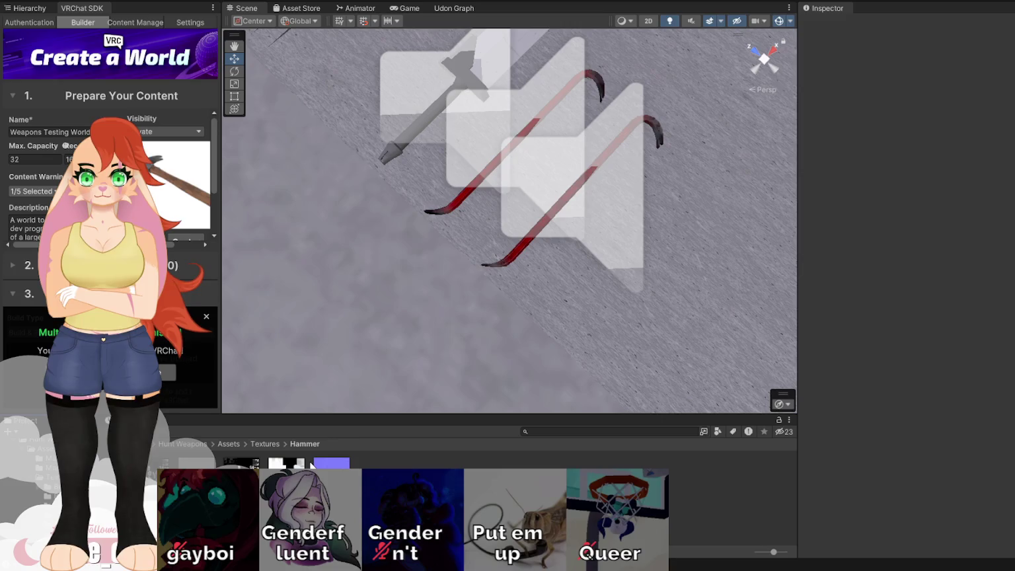
left_click(332, 464)
left_click(278, 463)
scroll(575, 300, "up", 3)
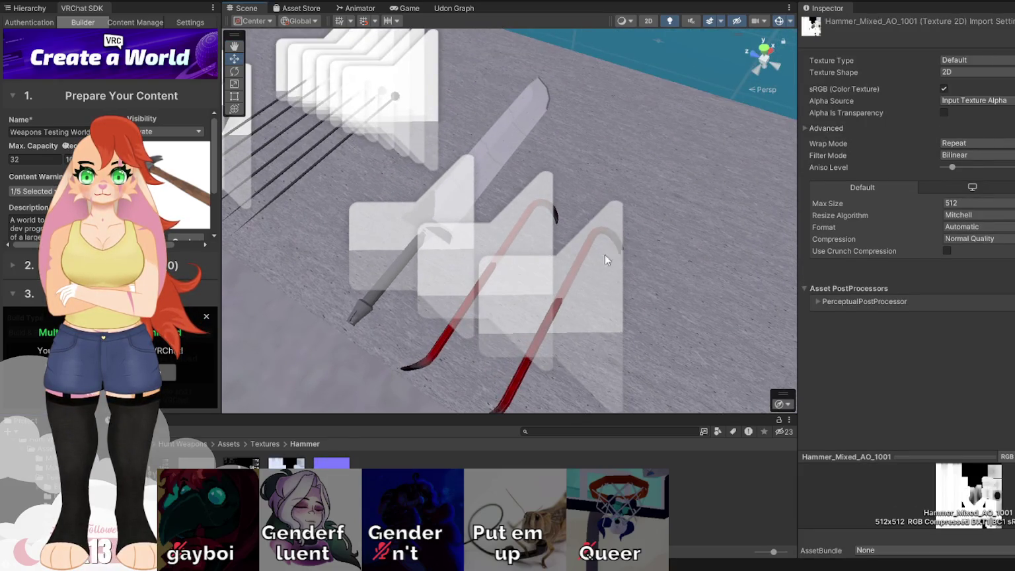
Open the crowbar's textures folder and inspect the Clean AO, Clean Metallic and Dirty AO settings
left_click(572, 273)
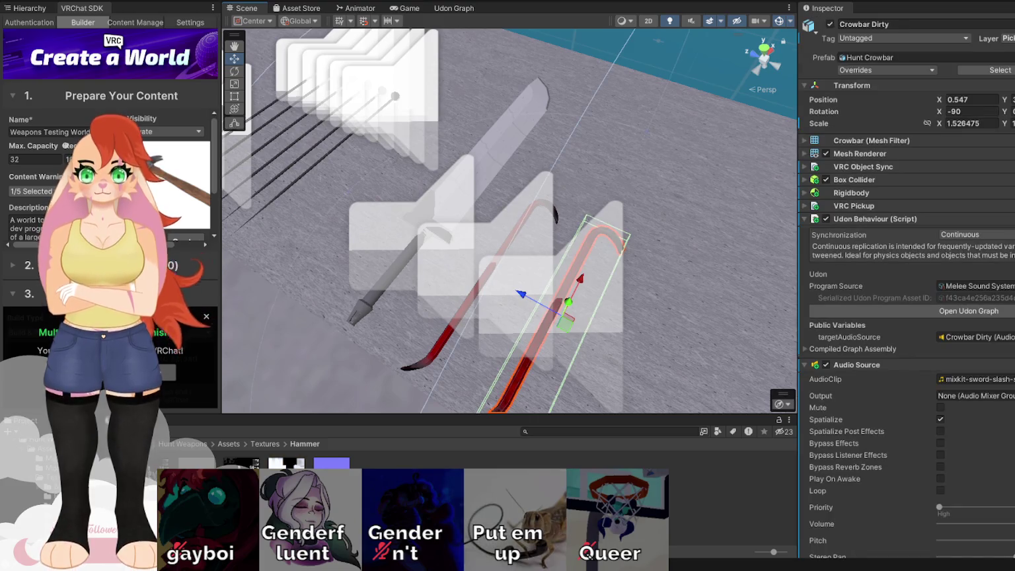
left_click(57, 466)
left_click(377, 464)
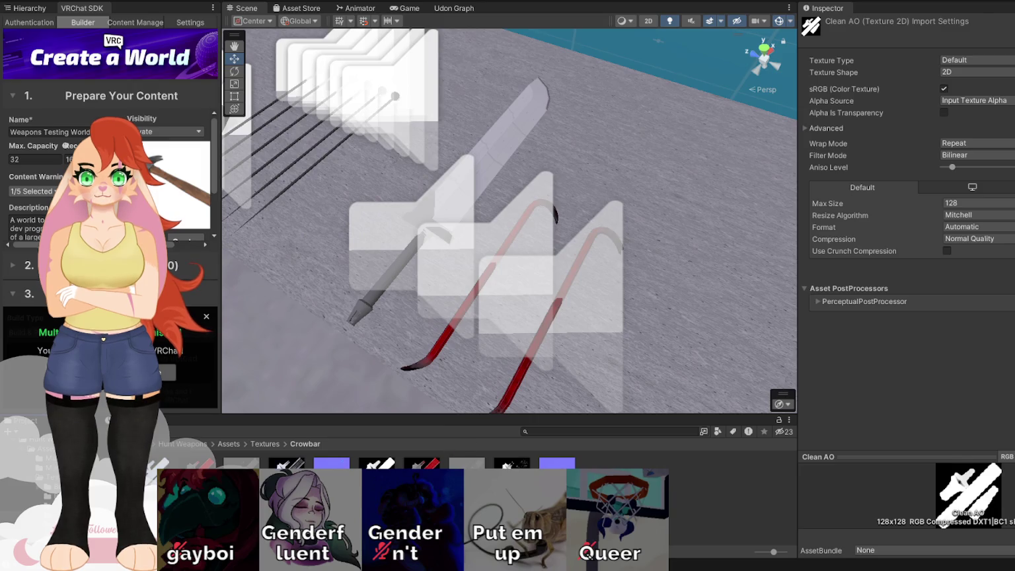
left_click(286, 464)
left_click(331, 463)
left_click(354, 501)
Dismiss the SDK notice in the builder and inspect the Clean Height texture
left_click(208, 316)
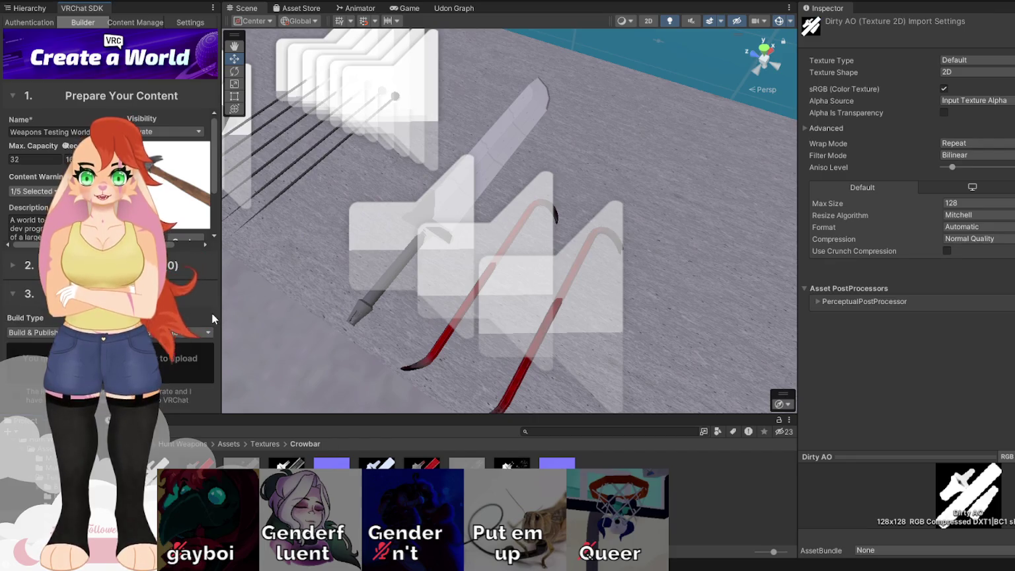
mouse_move(529, 334)
left_mouse_down()
mouse_move(560, 335)
mouse_move(580, 356)
mouse_move(612, 324)
mouse_move(655, 318)
mouse_move(629, 296)
mouse_move(624, 232)
mouse_move(600, 243)
mouse_move(641, 280)
mouse_move(364, 301)
mouse_move(396, 257)
left_mouse_up()
left_click(241, 470)
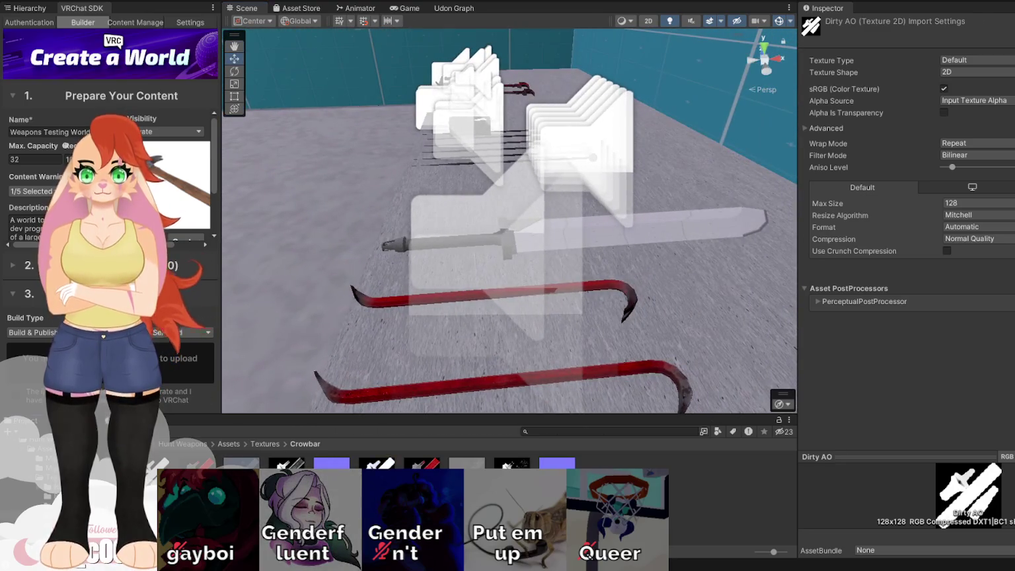
Set Max Size to 256 on both Clean Height and Dirty Height, and apply
mouse_move(522, 374)
left_mouse_down()
mouse_move(571, 315)
mouse_move(578, 284)
left_mouse_up()
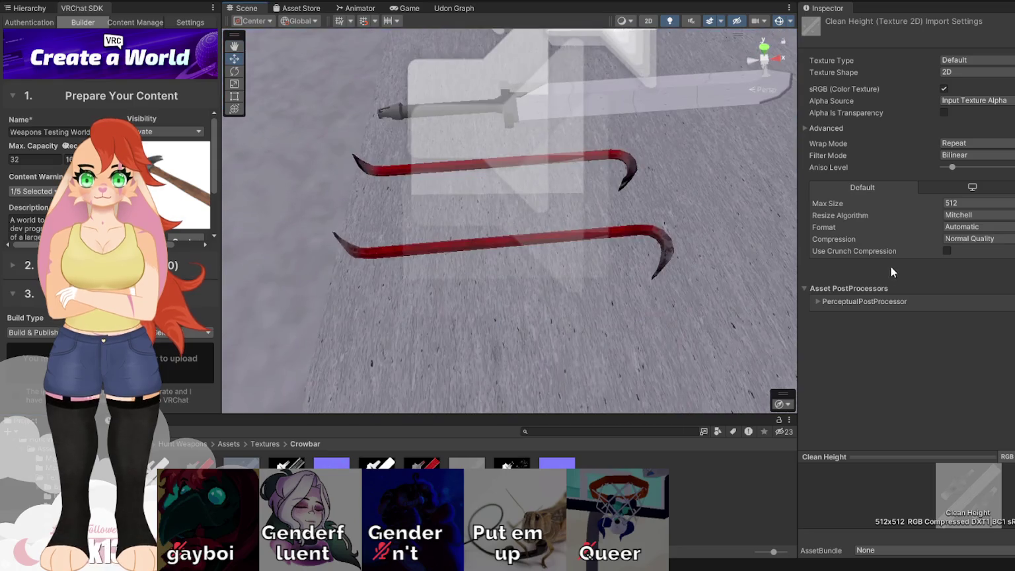
left_click(978, 203)
left_click(977, 192)
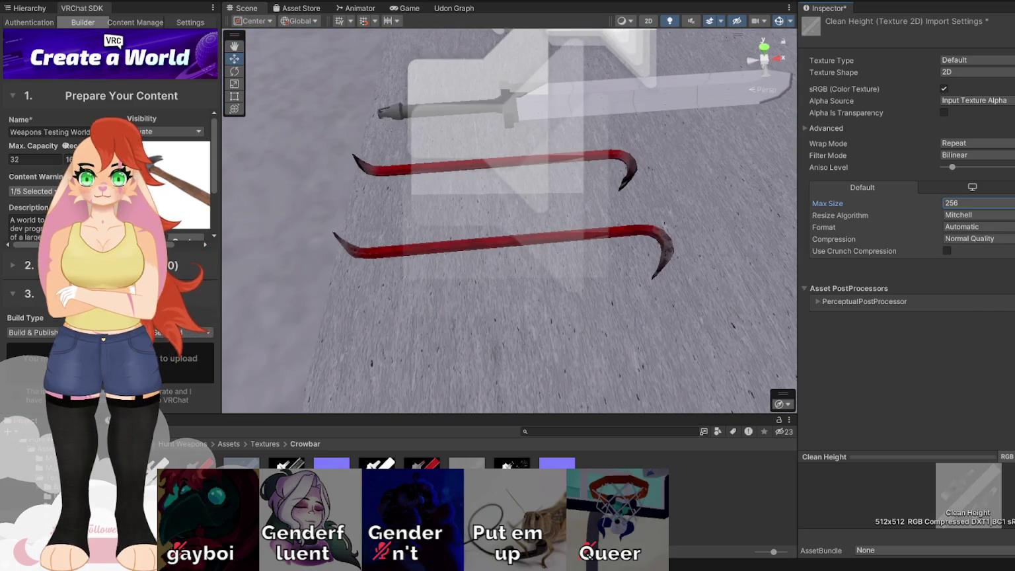
key("Right")
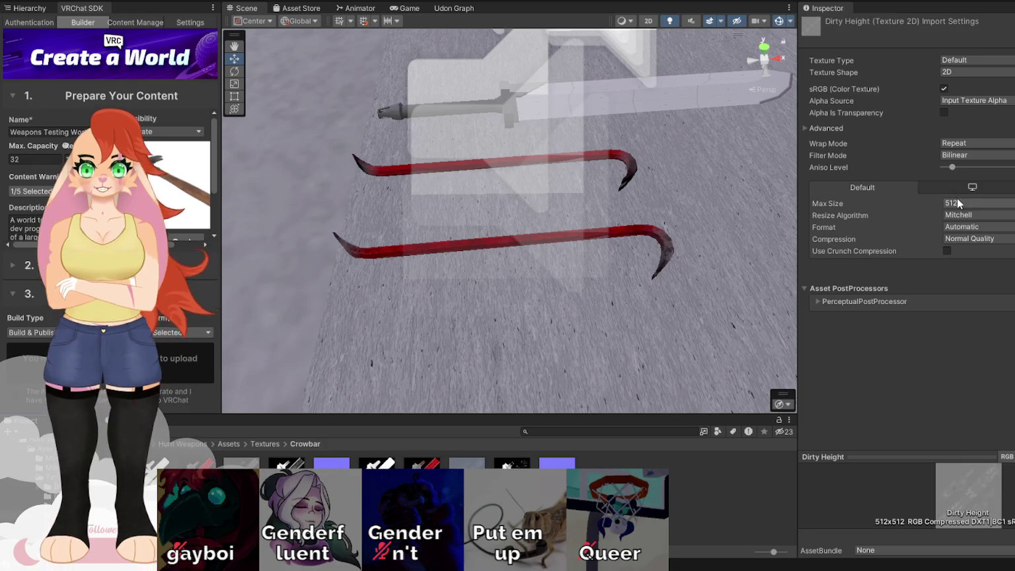
left_click(978, 203)
left_click(978, 191)
left_click_drag(607, 251, 733, 251)
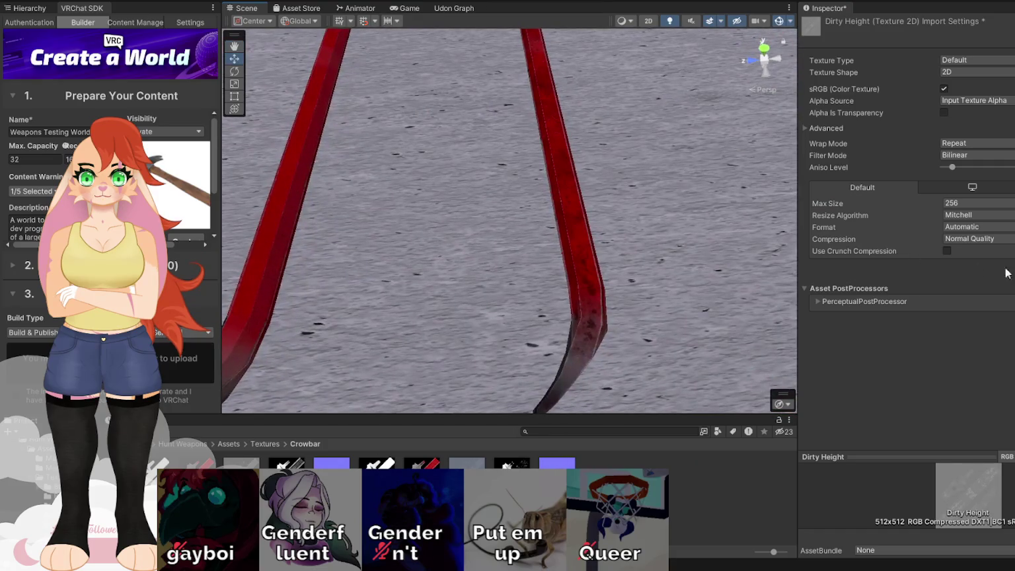
key("Return")
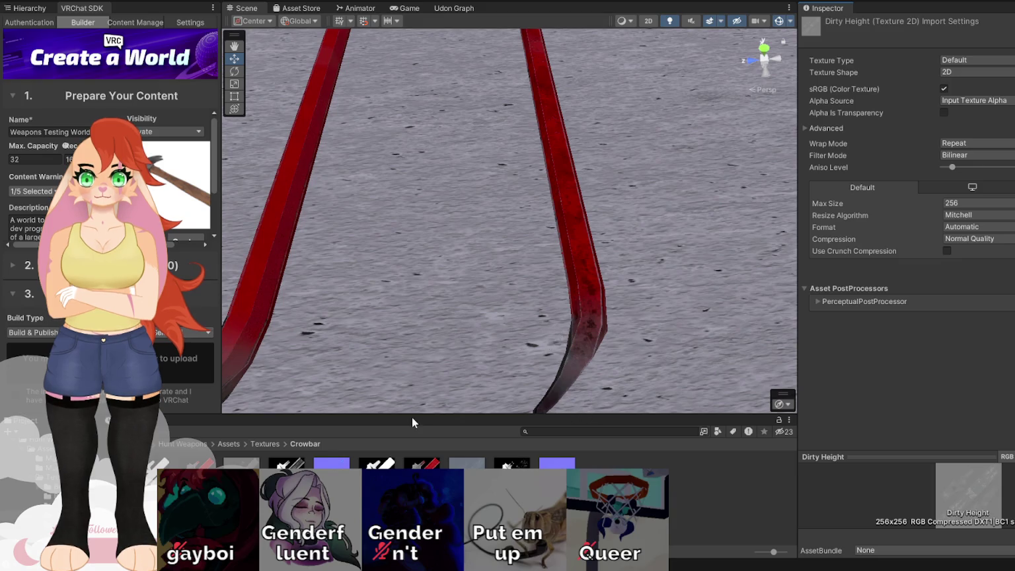
Step through the other crowbar textures, checking Dirty Metallic's compression, and return to Clean Height
key("Right")
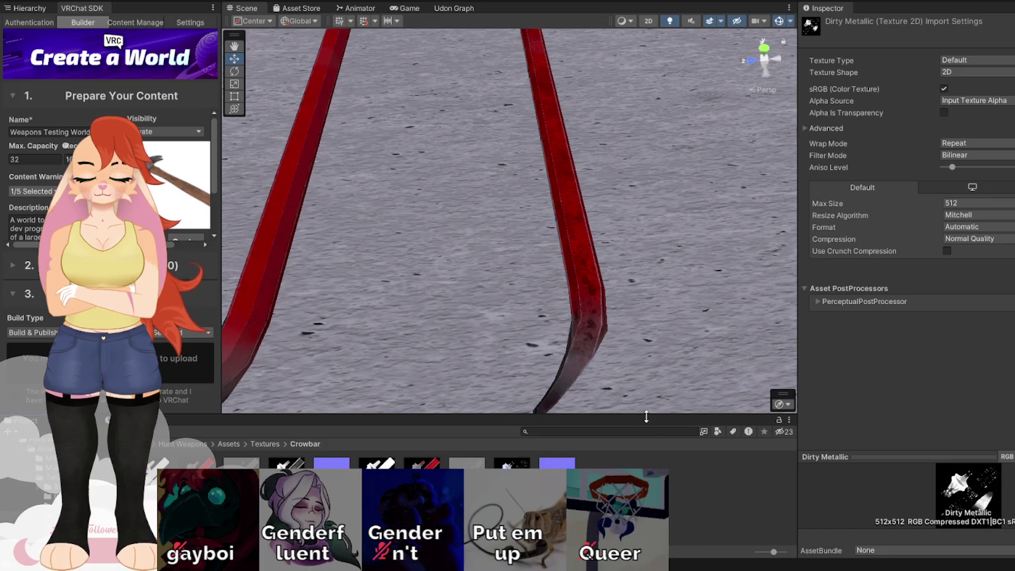
left_click(976, 238)
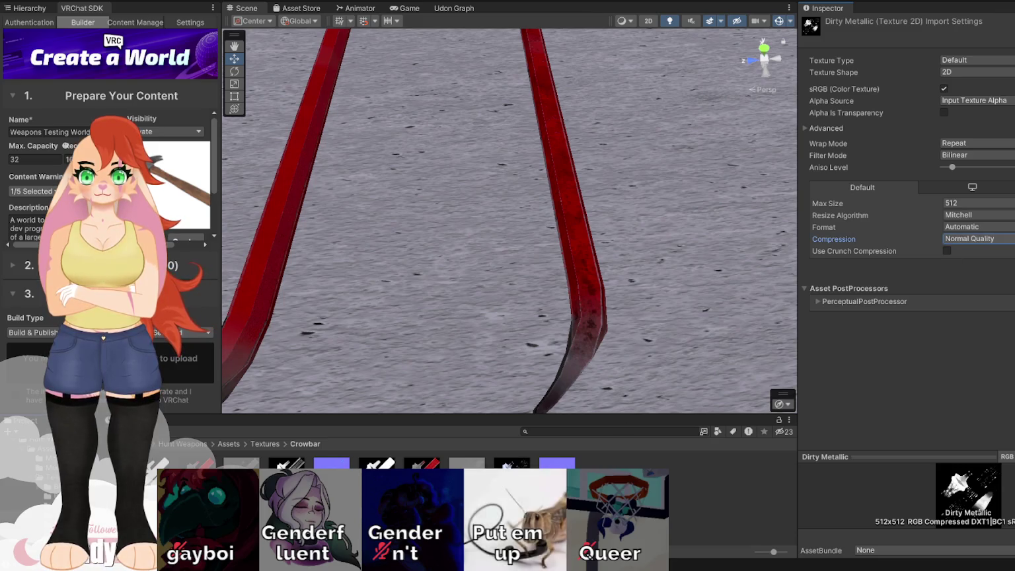
key("Up")
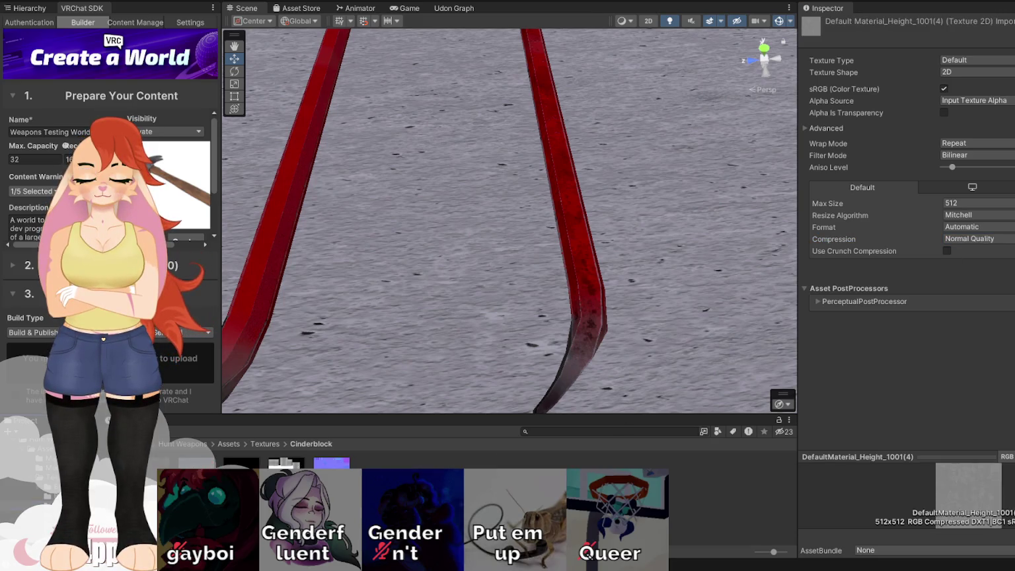
key("Right")
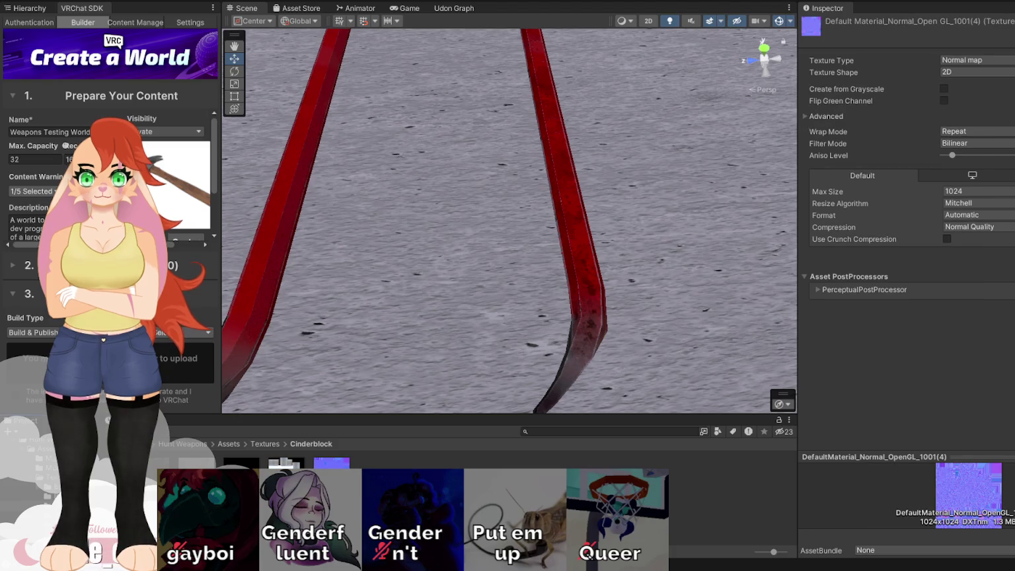
key("Down")
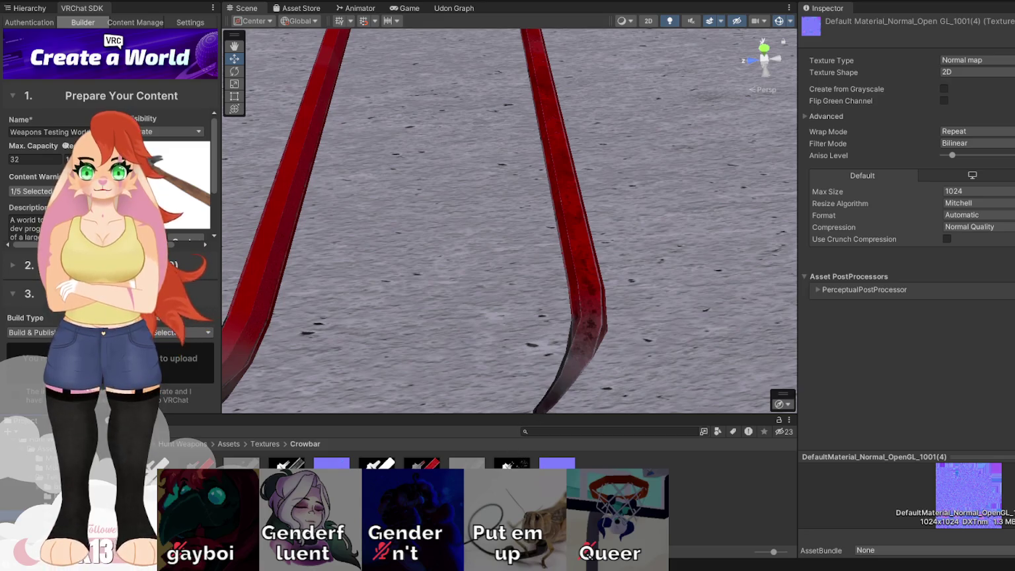
key("Right")
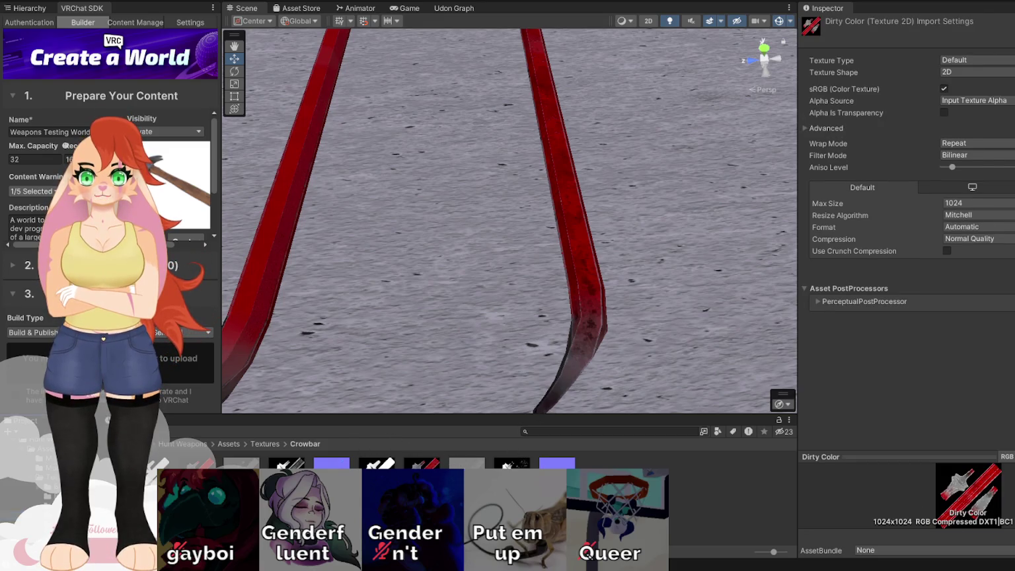
key("Right")
key("Right")
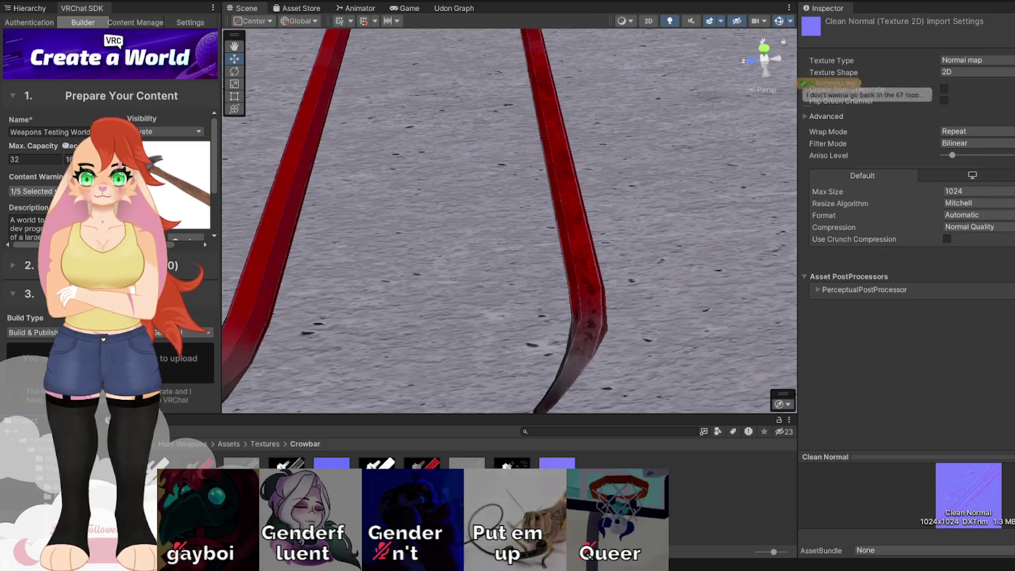
key("Right")
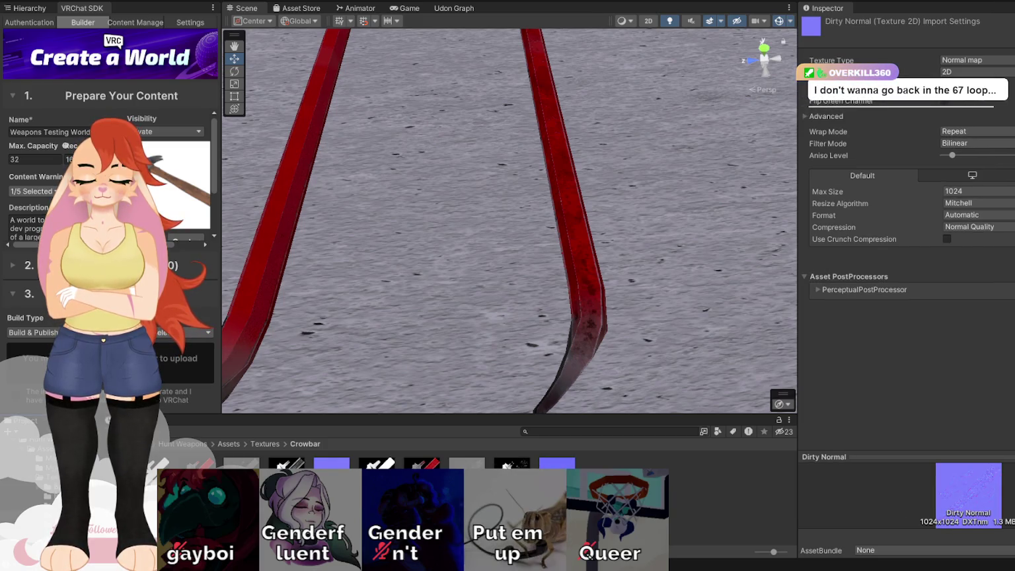
key("Right")
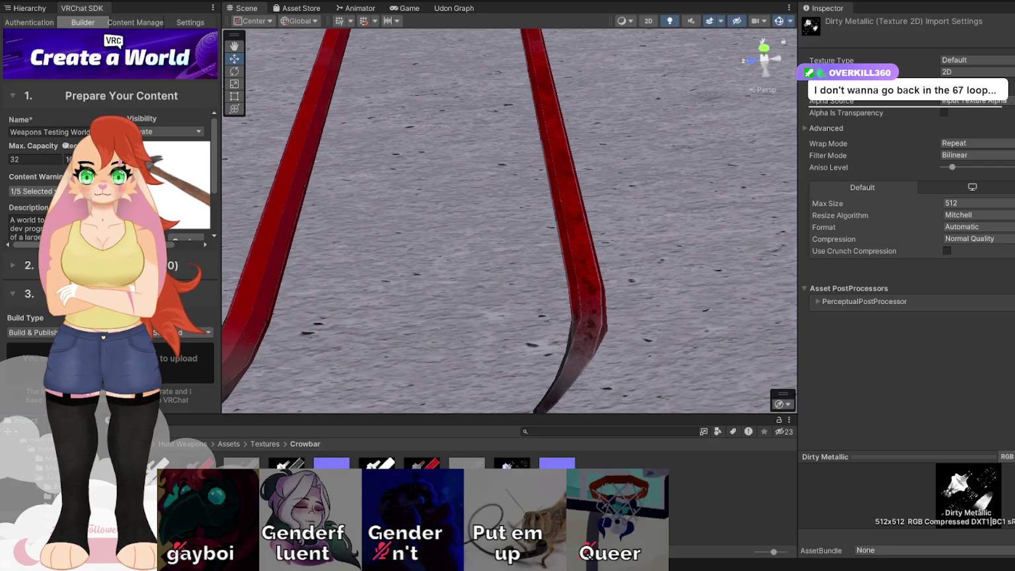
key("Right")
key("Right")
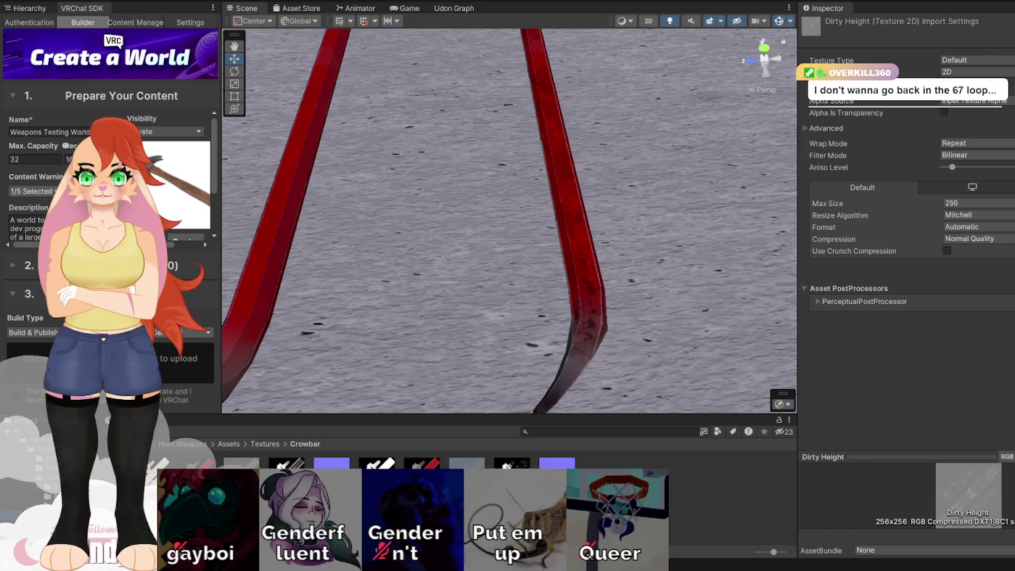
key("Left")
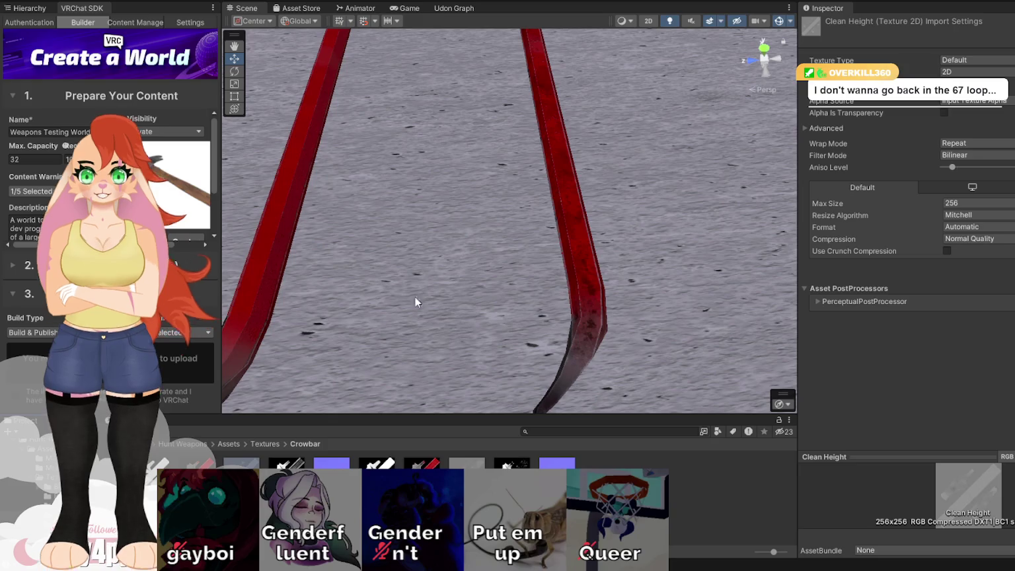
mouse_move(526, 272)
left_mouse_down()
mouse_move(531, 125)
mouse_move(653, 205)
mouse_move(933, 328)
mouse_move(355, 287)
mouse_move(410, 265)
mouse_move(408, 249)
mouse_move(433, 270)
mouse_move(465, 270)
left_mouse_up()
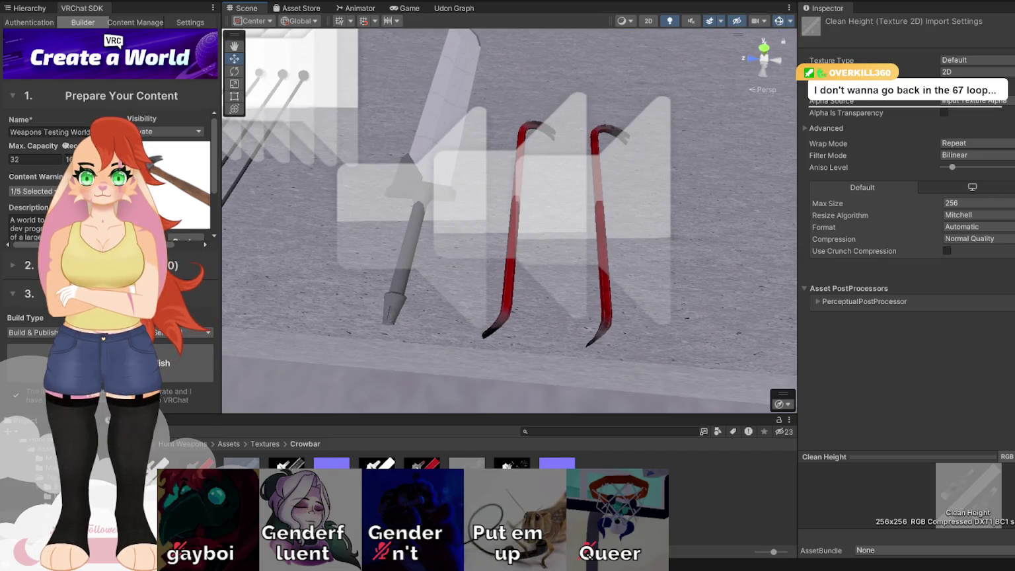
Browse from Dirty Color through the Brick and Hammer folders into FUBAR's Worn AO texture
left_click(422, 476)
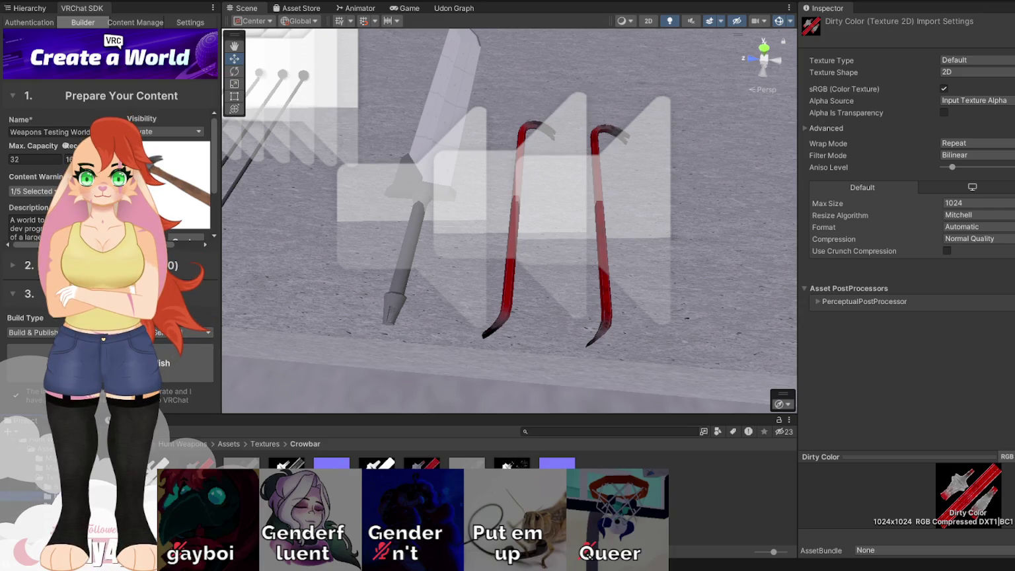
left_click(59, 485)
left_click(60, 509)
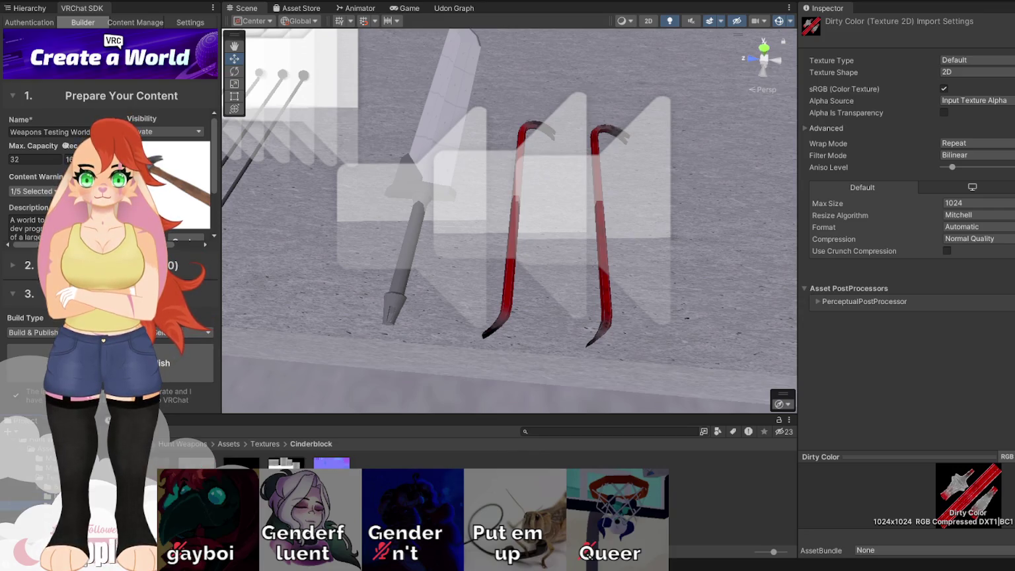
left_click(60, 498)
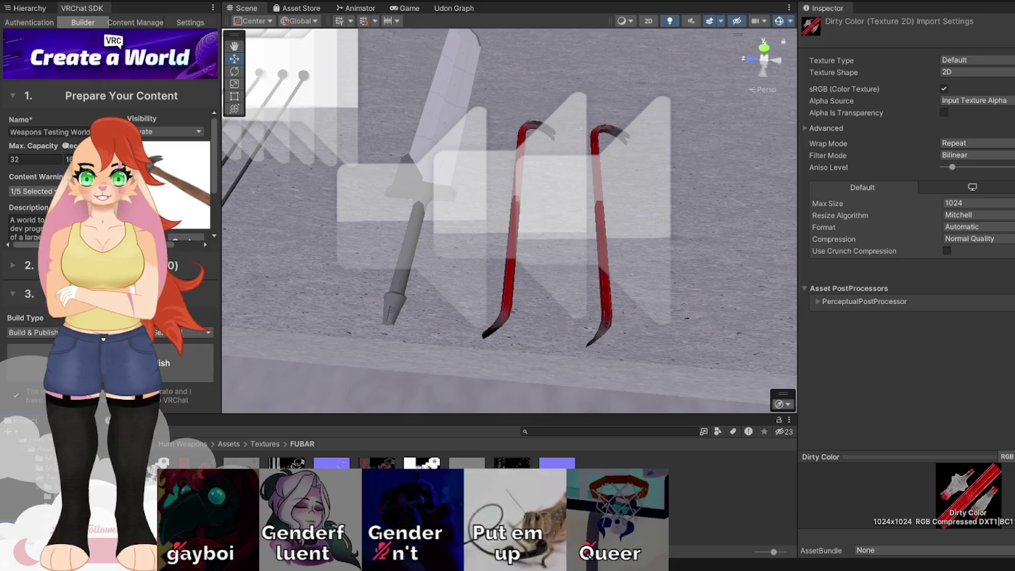
left_click(421, 463)
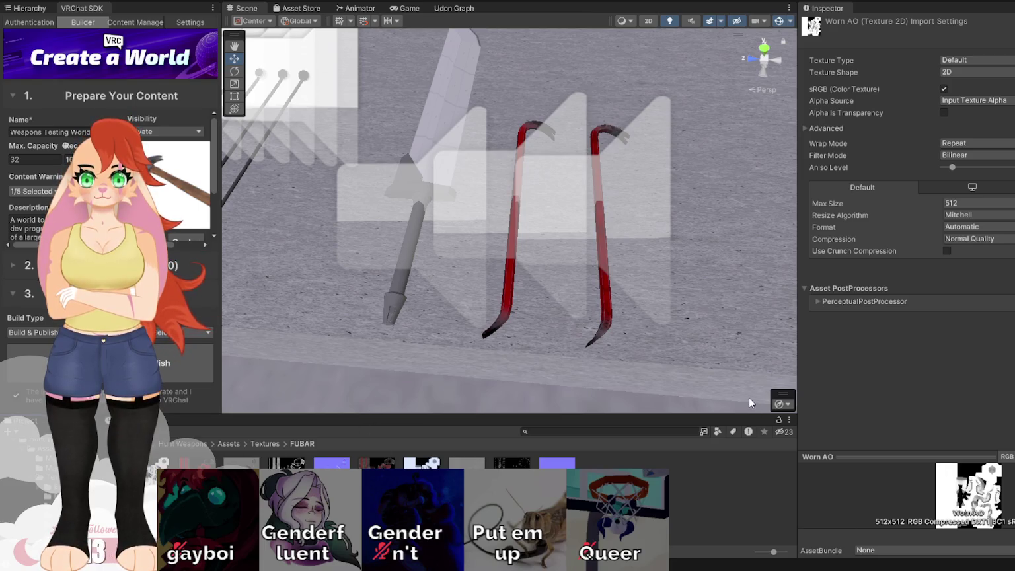
left_click(514, 462)
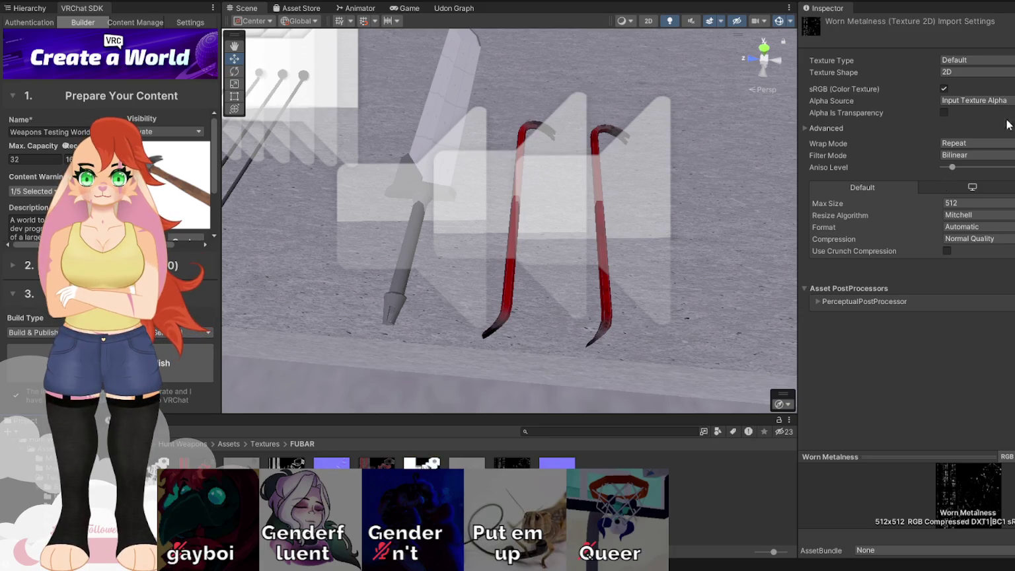
left_click(944, 113)
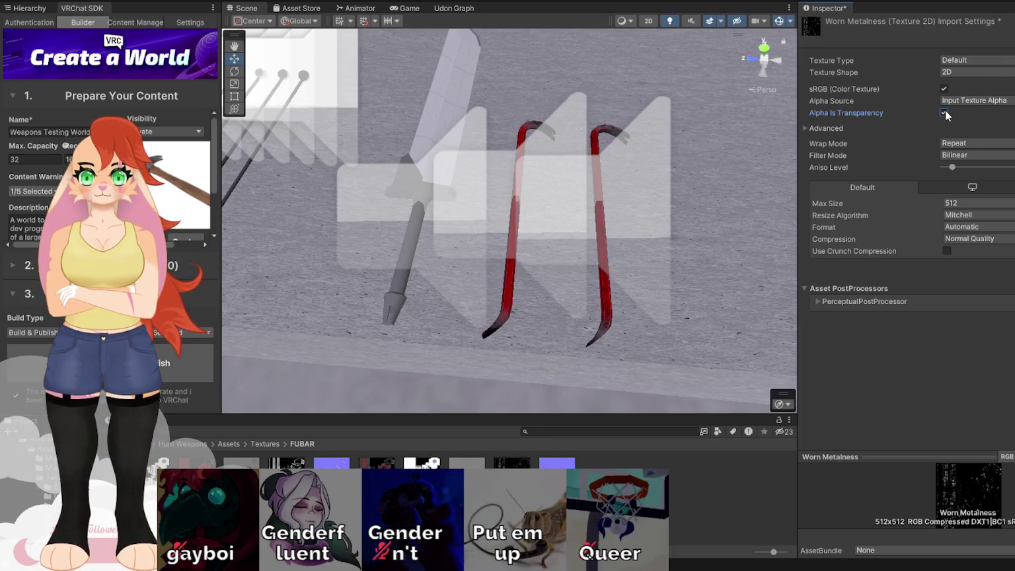
left_click(943, 112)
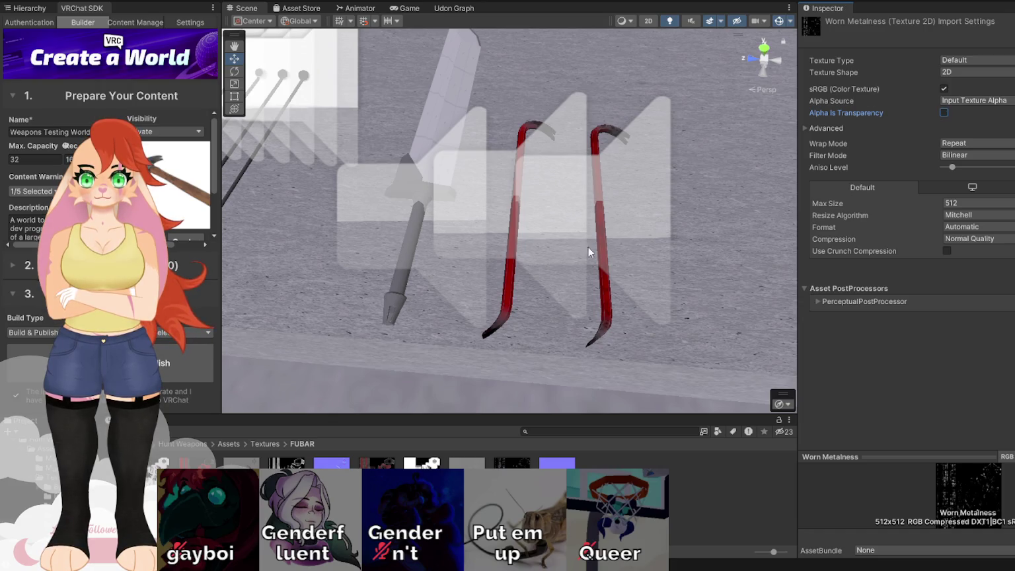
left_click(961, 73)
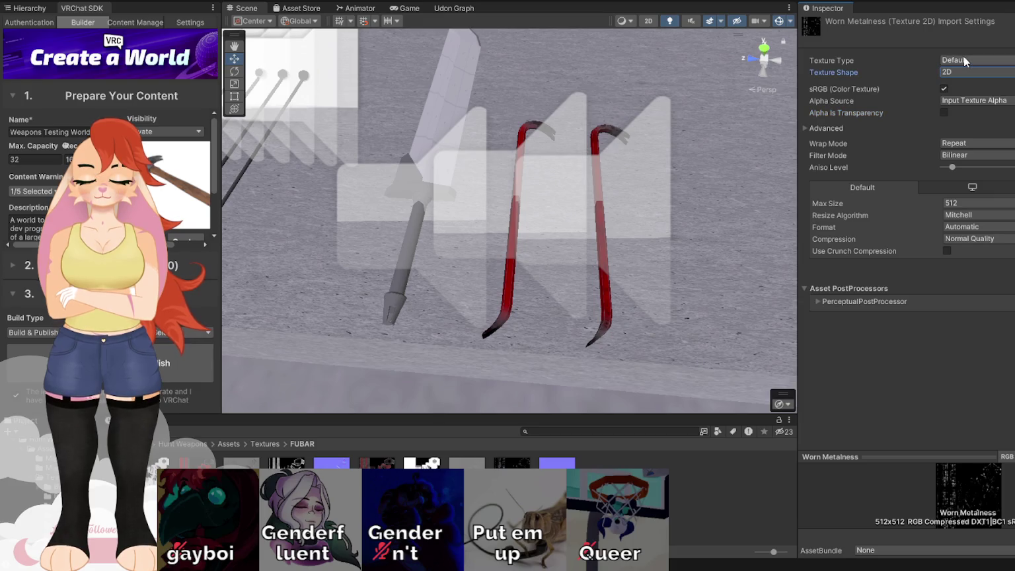
left_click(964, 58)
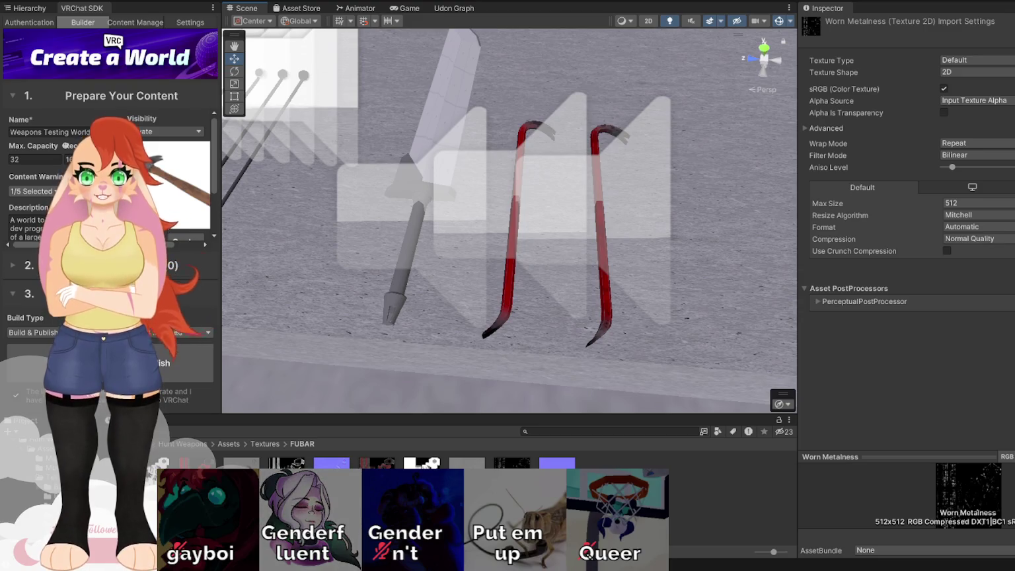
key("Right")
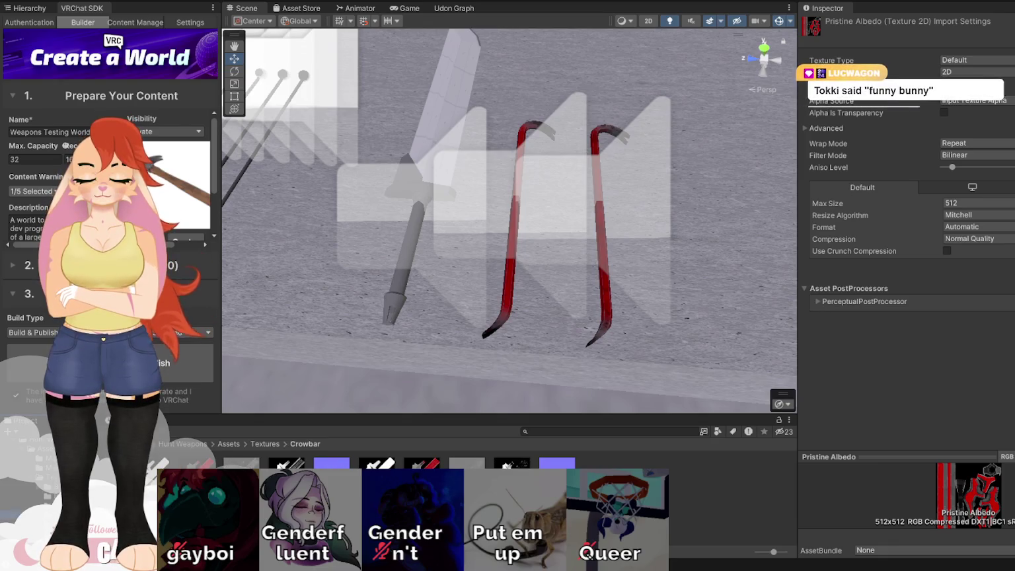
Delete the old Dirty Color texture and bring in the new red one, named Dirty Color
key("Right")
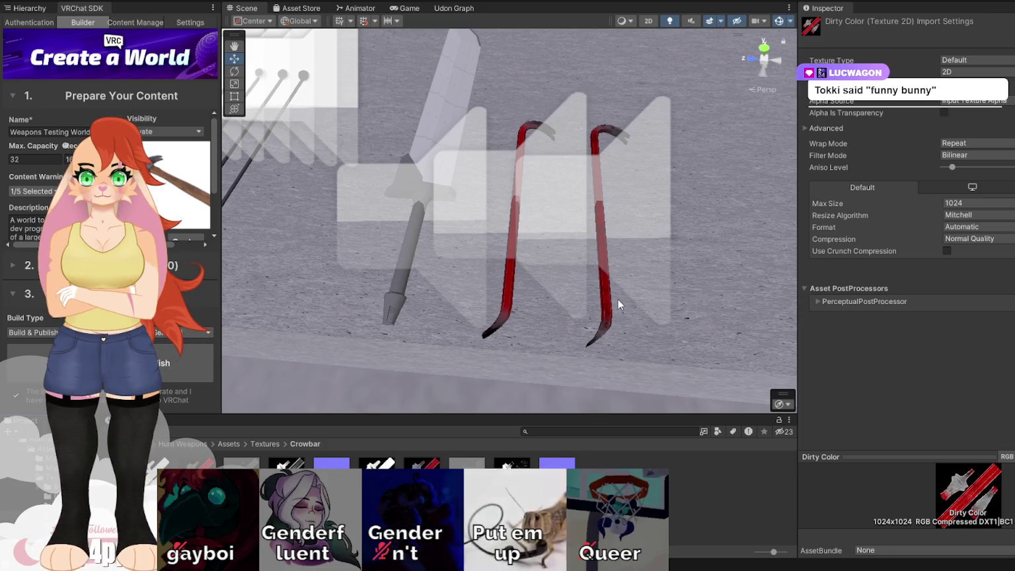
key("Delete")
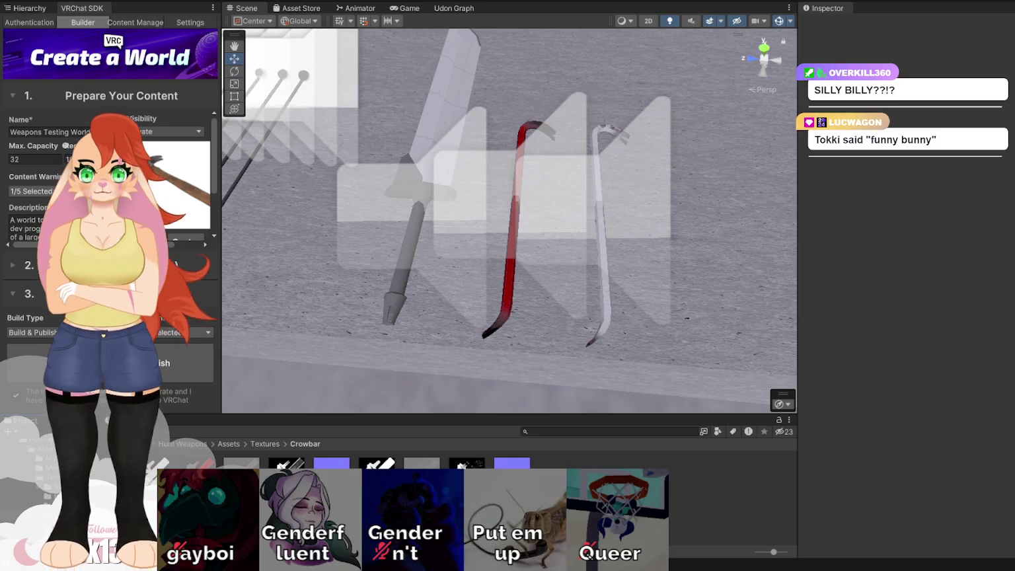
left_click(377, 473)
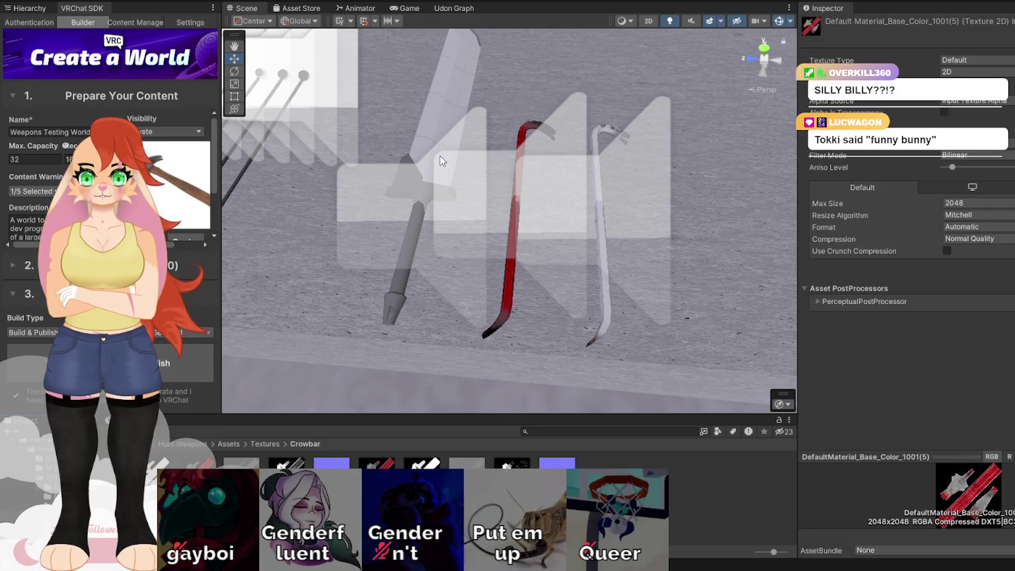
key("Return")
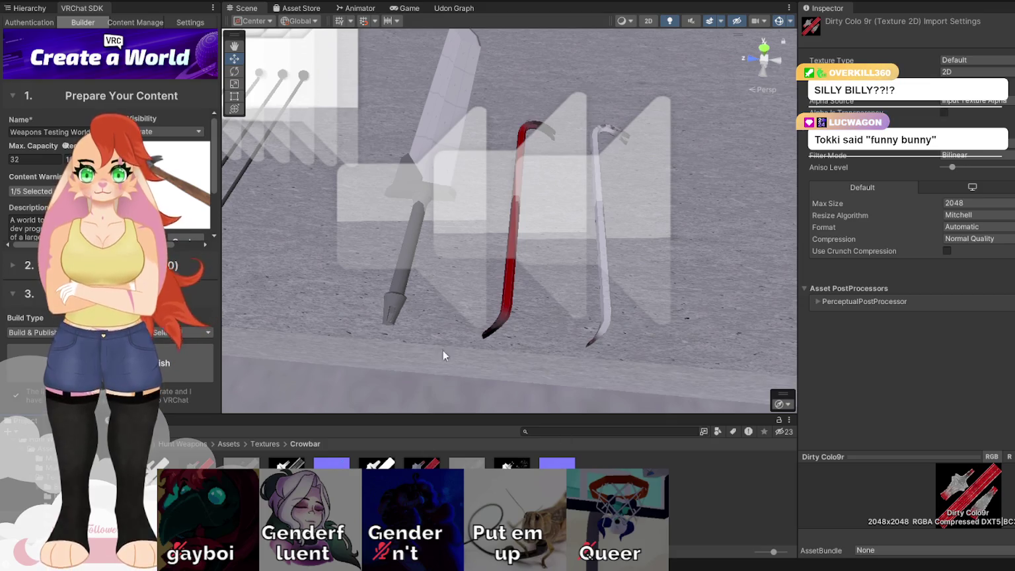
key("Return")
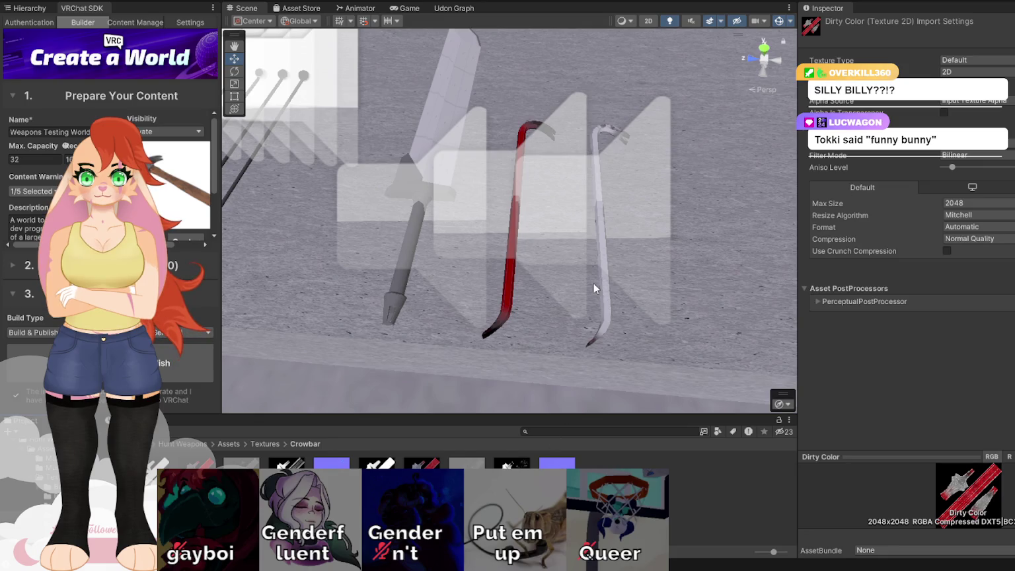
Assign the red Dirty Color texture to the Crowbar Dirty material's Albedo slot
left_click(601, 268)
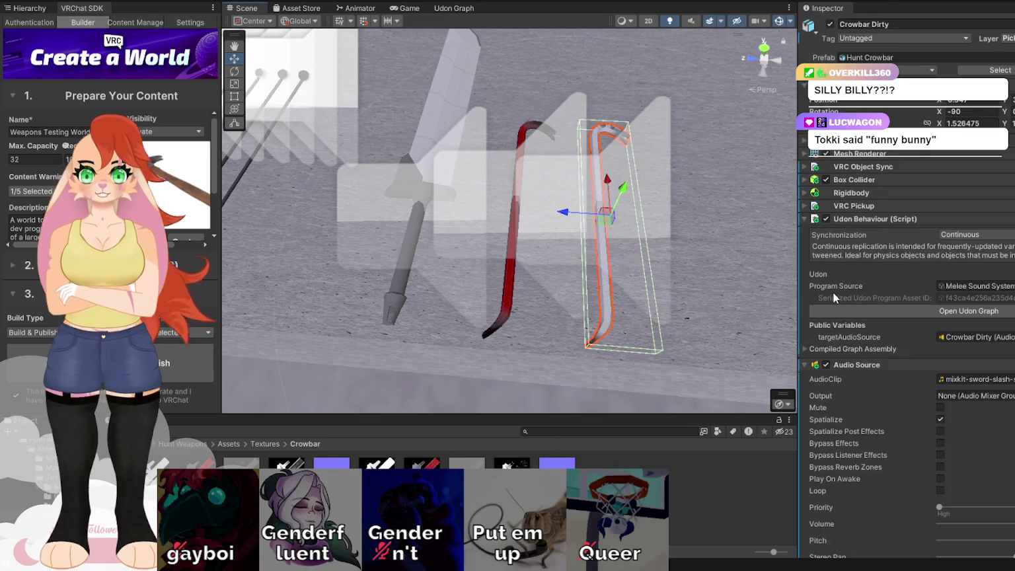
left_click(805, 219)
left_click(805, 232)
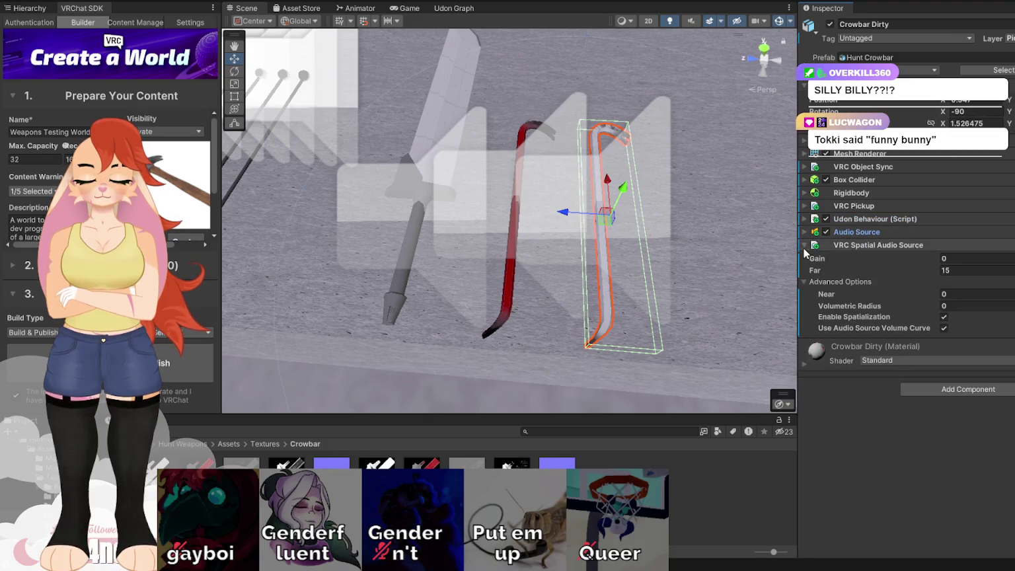
left_click(806, 245)
left_click(806, 276)
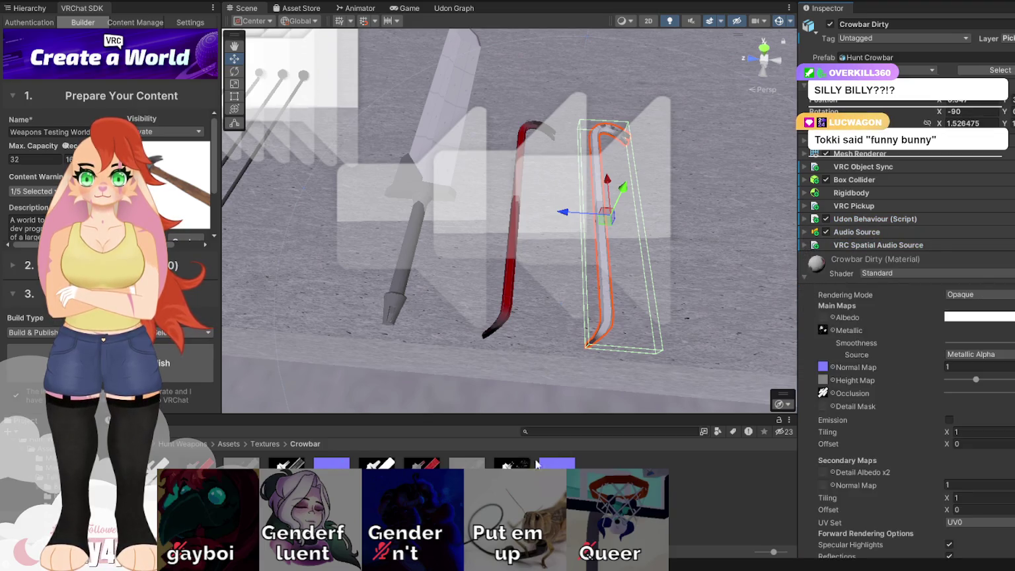
left_click_drag(833, 319, 830, 318)
left_click_drag(502, 278, 580, 311)
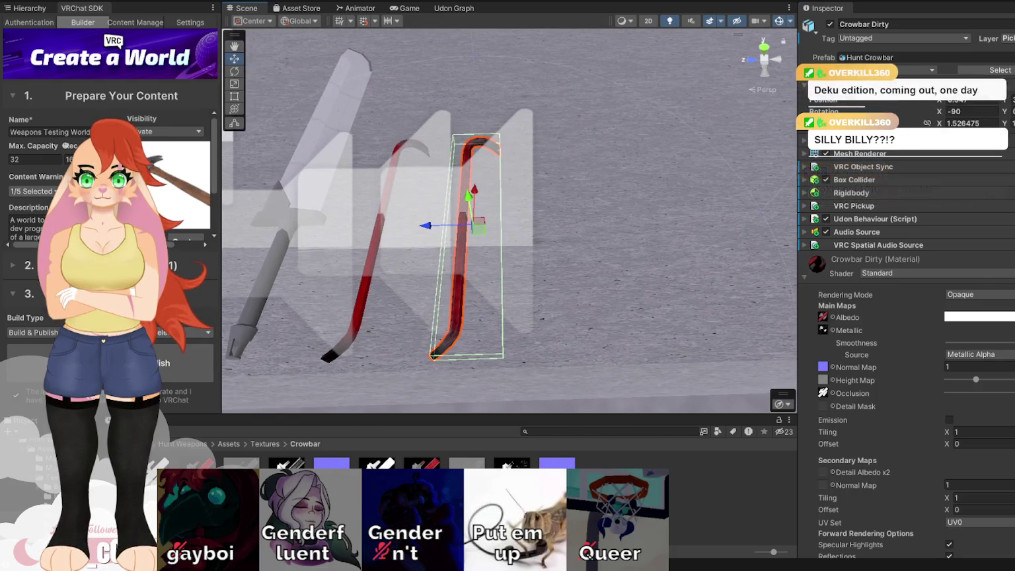
left_click(422, 462)
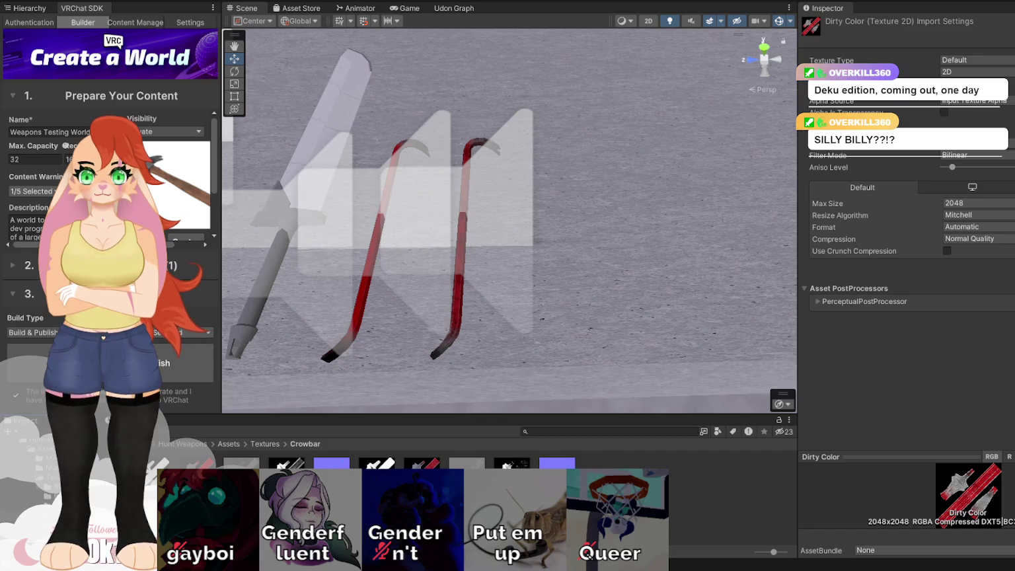
Cap the Dirty Color texture's Max Size at 512 and apply
mouse_move(410, 291)
left_mouse_down()
mouse_move(281, 308)
mouse_move(225, 297)
left_mouse_up()
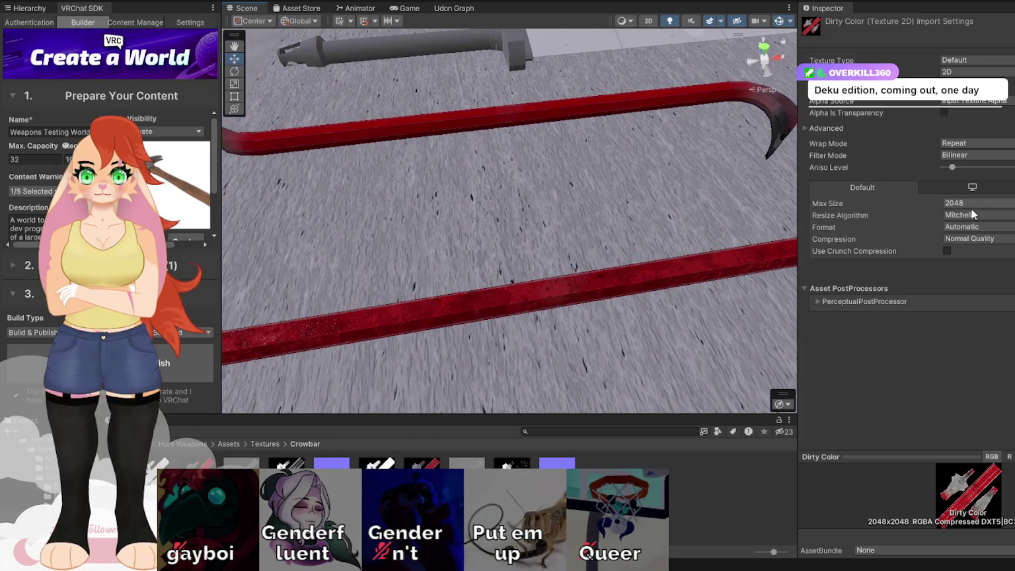
left_click(972, 204)
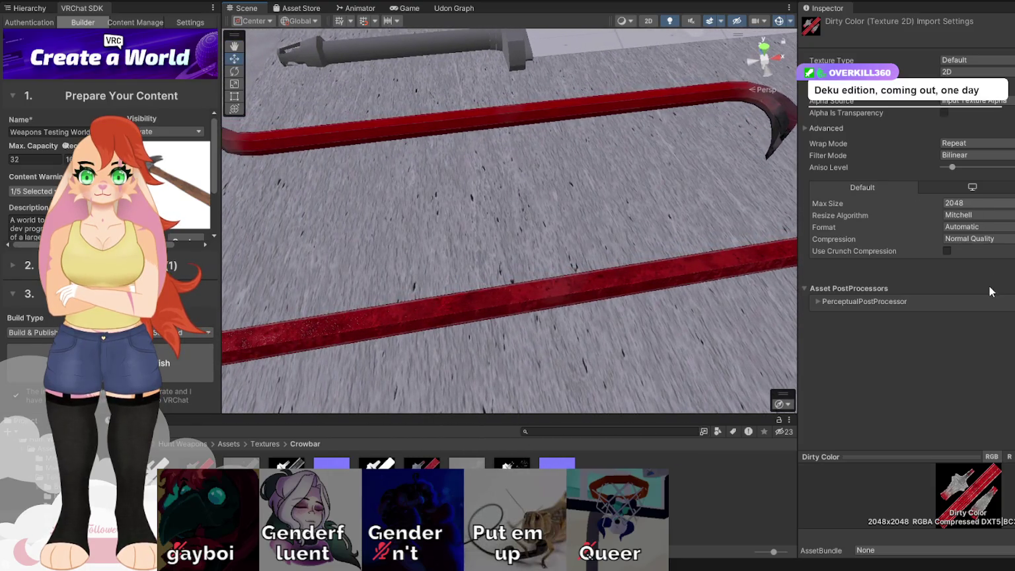
left_click(971, 176)
mouse_move(661, 270)
left_mouse_down()
mouse_move(512, 269)
mouse_move(549, 270)
mouse_move(719, 150)
mouse_move(661, 198)
mouse_move(564, 212)
mouse_move(593, 213)
mouse_move(778, 134)
mouse_move(695, 182)
left_mouse_up()
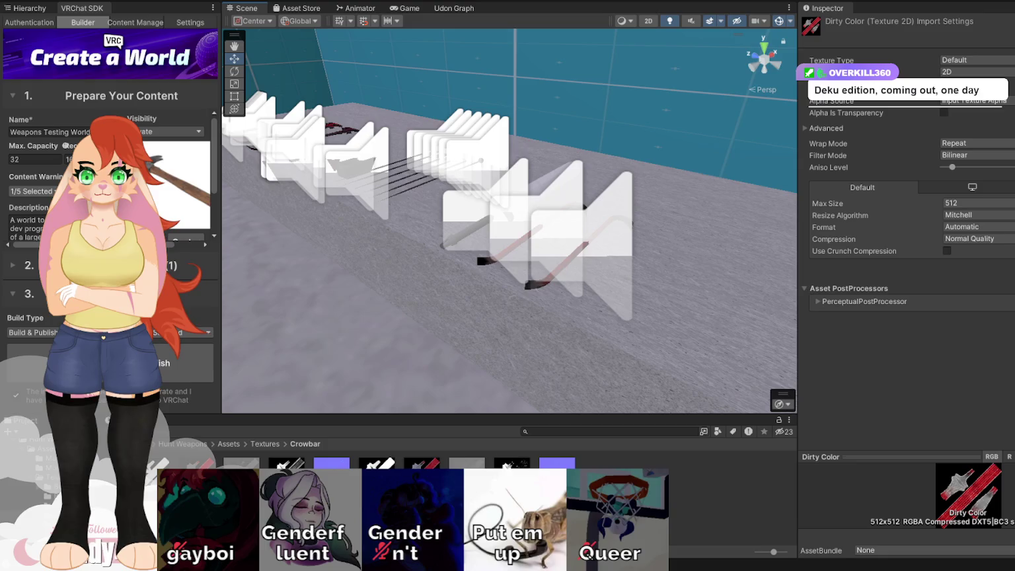
Check the Max Size of the Clean Color, Dirty Height, Dirty AO, Dirty Metallic and Clean Normal textures
left_click(422, 476)
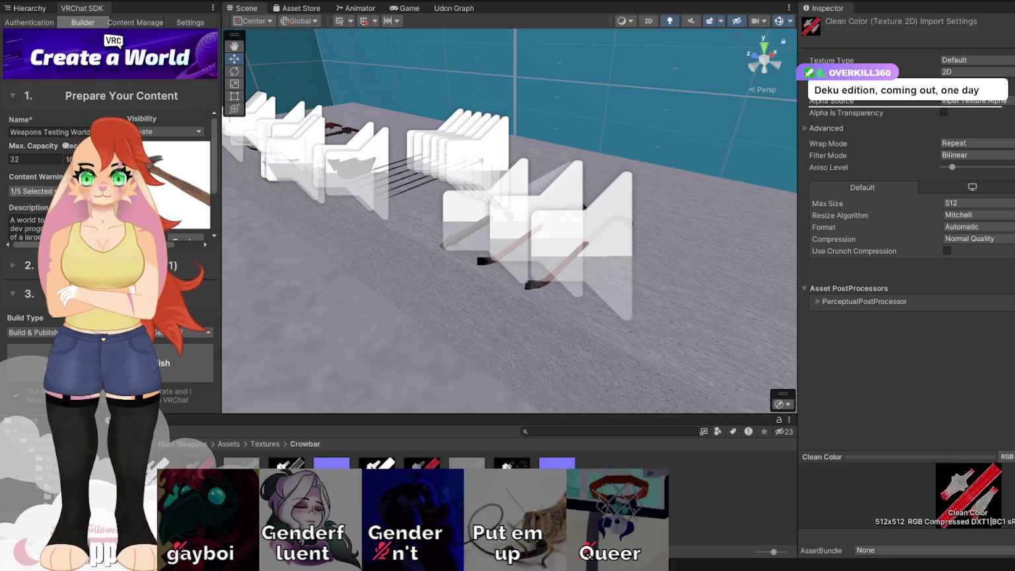
left_click(360, 466)
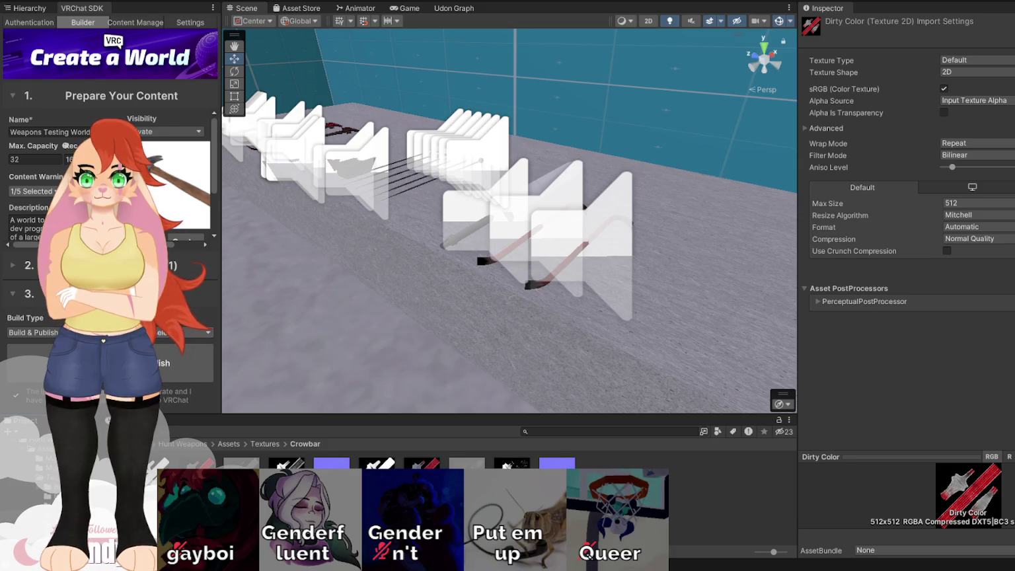
left_click(466, 462)
left_click(376, 463)
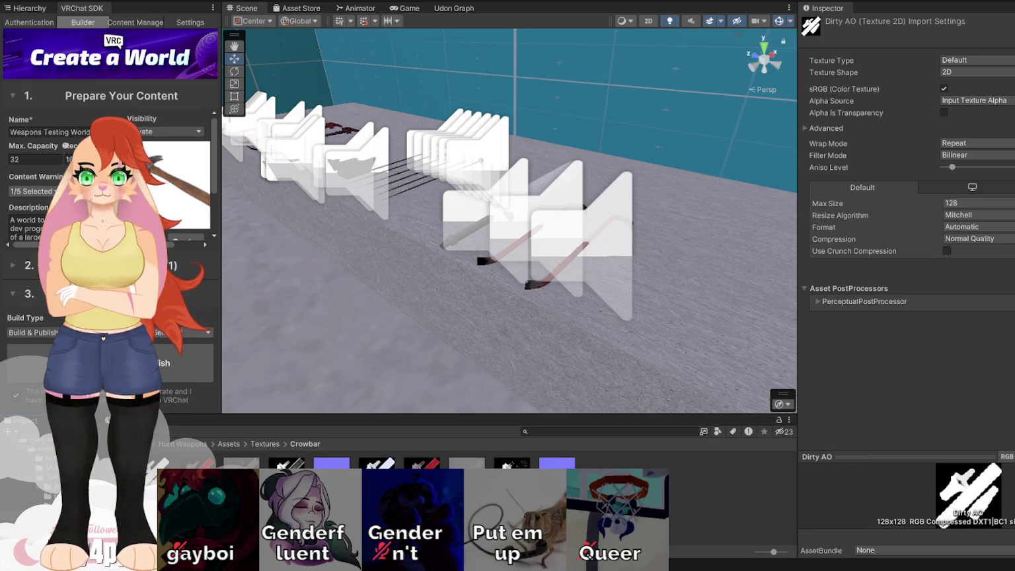
left_click(512, 463)
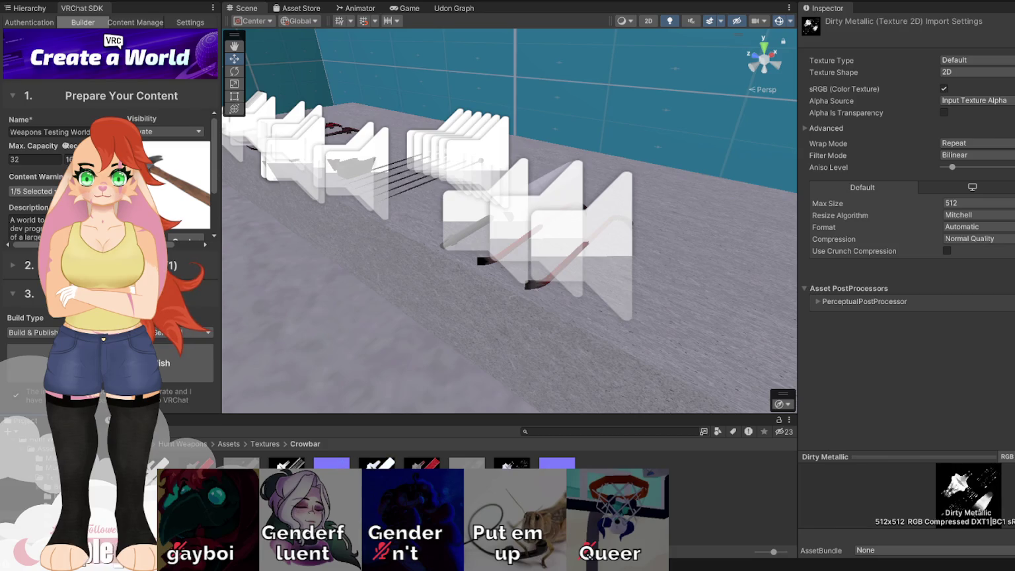
left_click(331, 463)
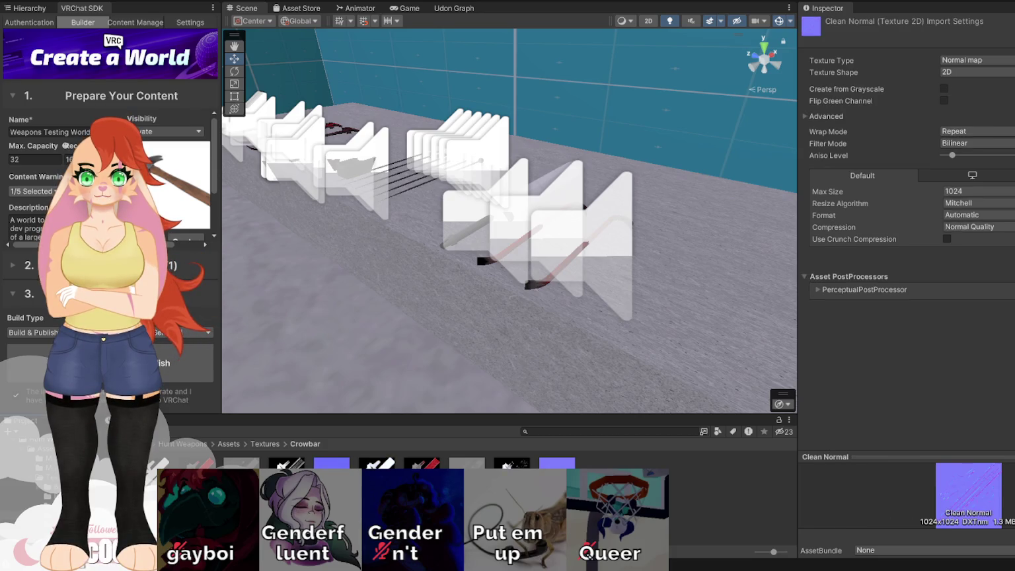
left_click(377, 462)
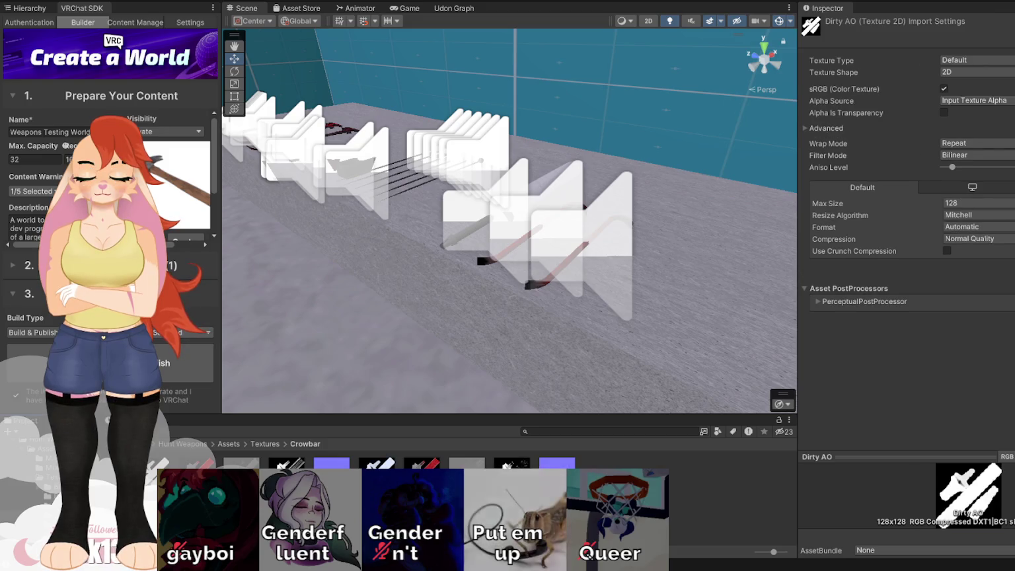
left_click(422, 461)
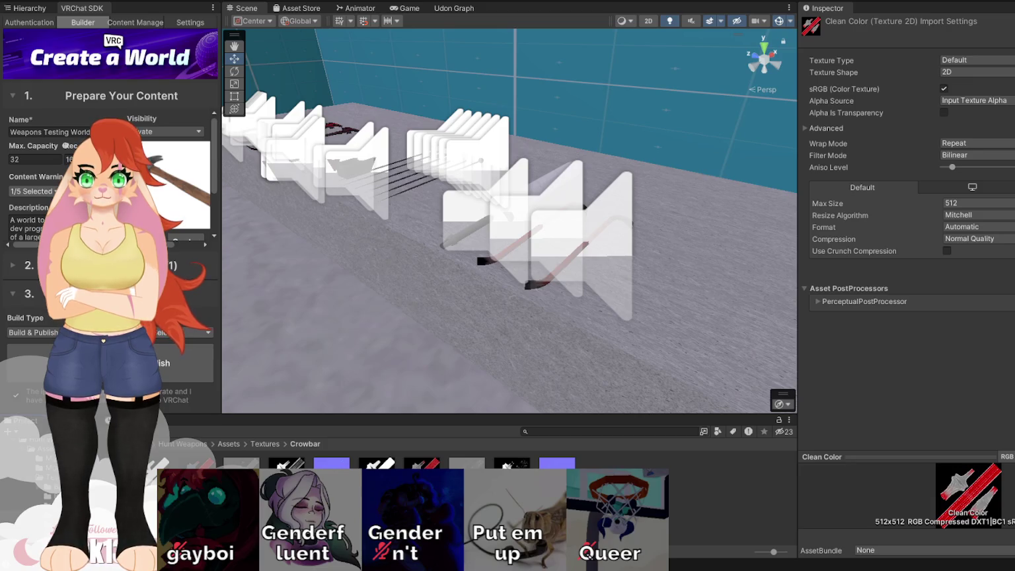
scroll(513, 323, "up", 5)
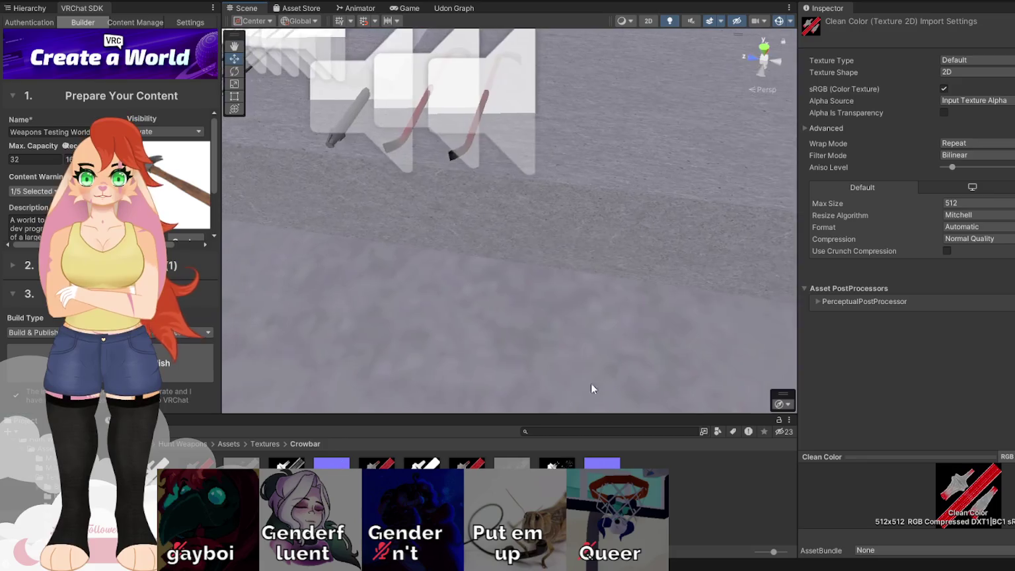
Delete the leftover DefaultMaterial_Base_Color_1001(5) texture
left_click(466, 473)
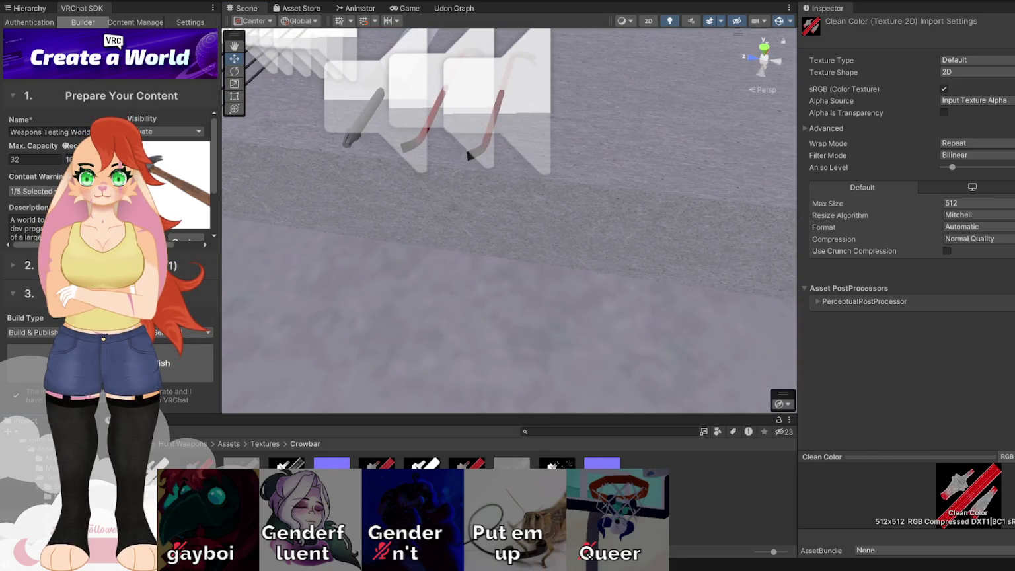
key("Delete")
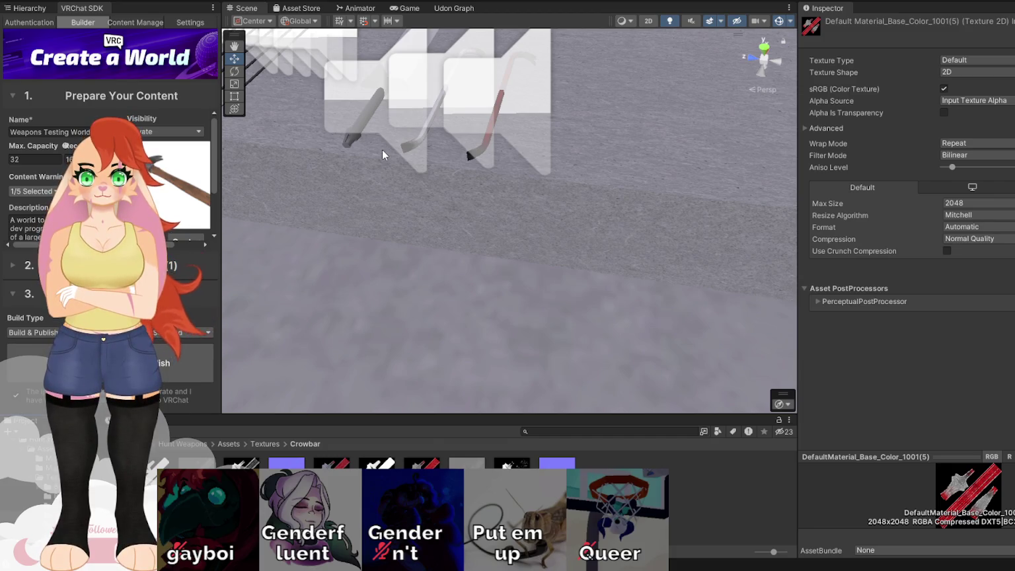
mouse_move(382, 148)
left_mouse_down()
mouse_move(476, 153)
mouse_move(550, 106)
mouse_move(496, 207)
left_mouse_up()
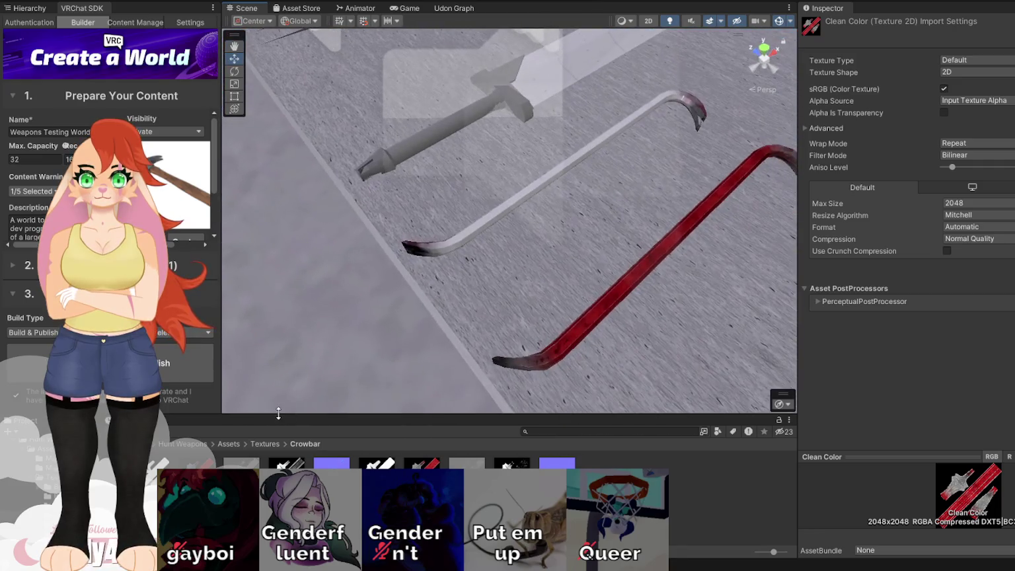
Apply the red texture as the Crowbar Clean material's base colour
left_click(496, 207)
mouse_move(883, 220)
left_mouse_down()
mouse_move(807, 348)
mouse_move(819, 293)
mouse_move(829, 323)
mouse_move(823, 317)
left_mouse_up()
mouse_move(561, 218)
left_mouse_down()
mouse_move(636, 243)
mouse_move(700, 191)
left_mouse_up()
Cap the texture at 512 Max Size, rename it Clean Color, and reapply it to Crowbar Clean
left_click(422, 471)
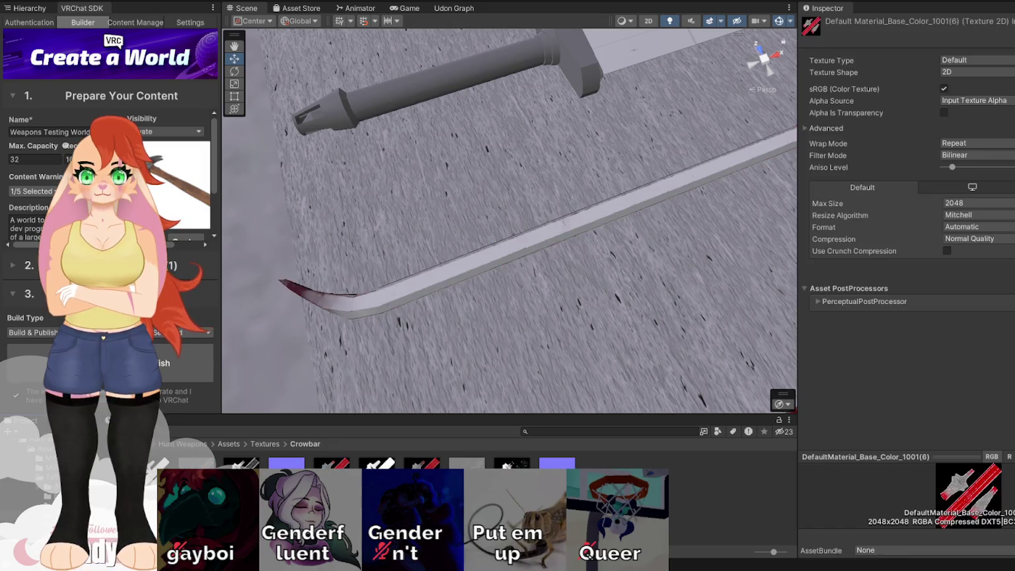
left_click(1002, 204)
left_click(995, 279)
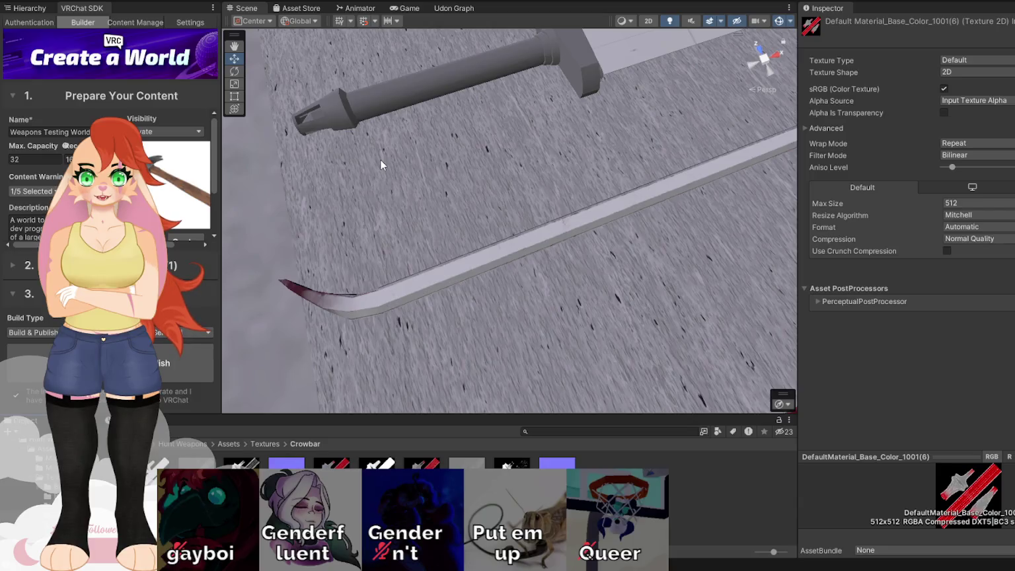
key("Return")
left_click(396, 289)
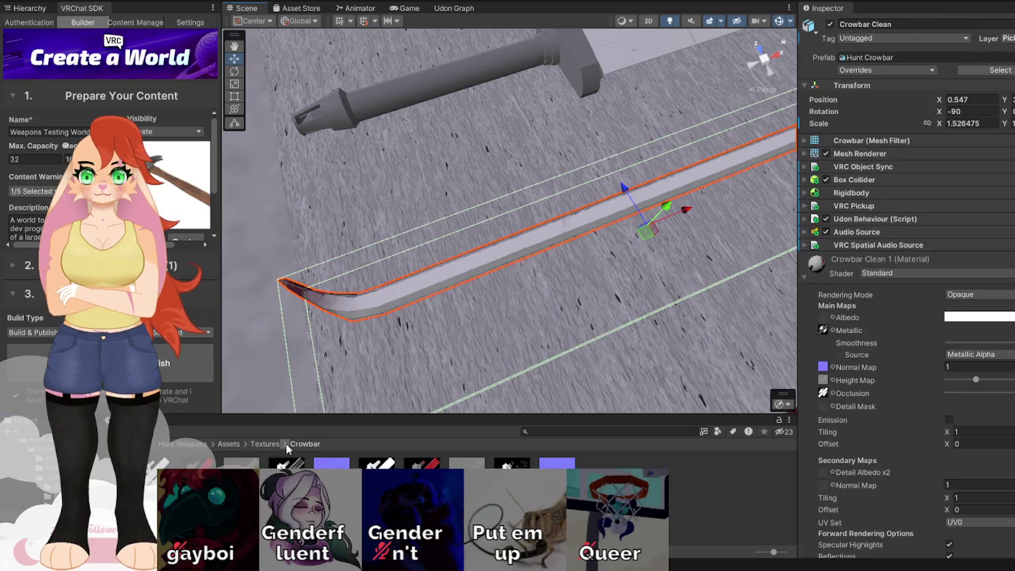
left_click_drag(886, 315, 823, 319)
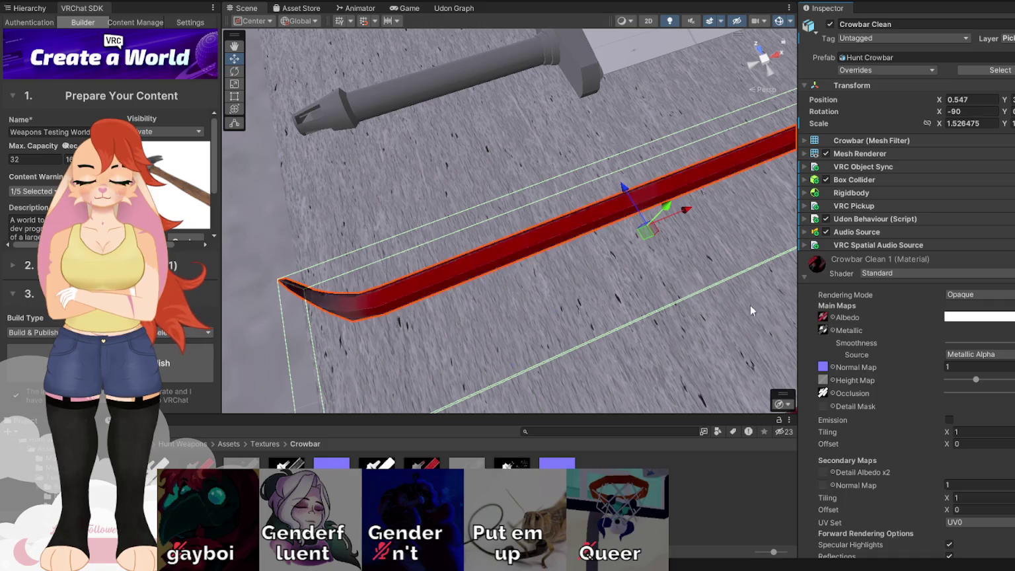
left_click(421, 471)
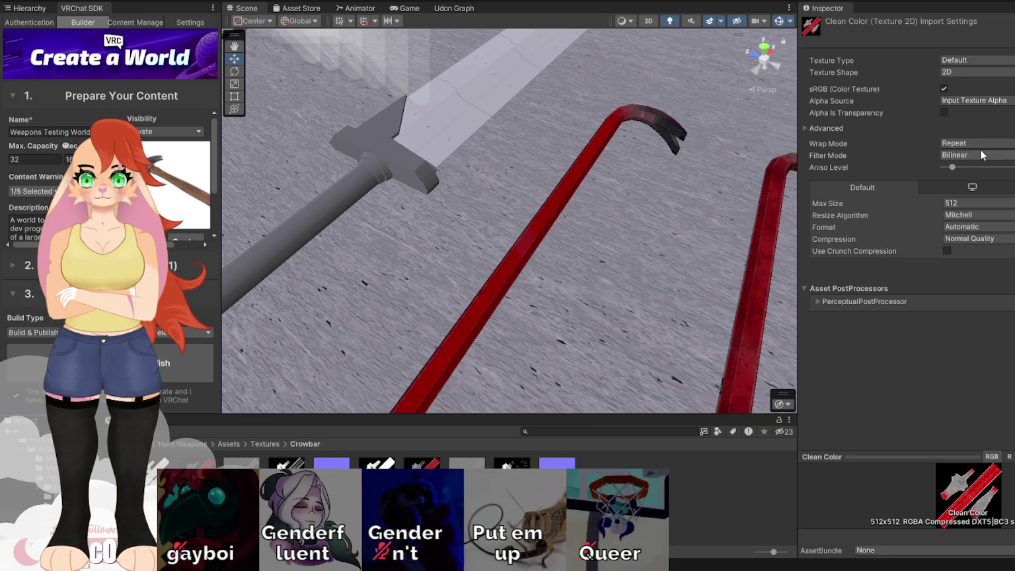
left_click(999, 291)
key("ctrl+s")
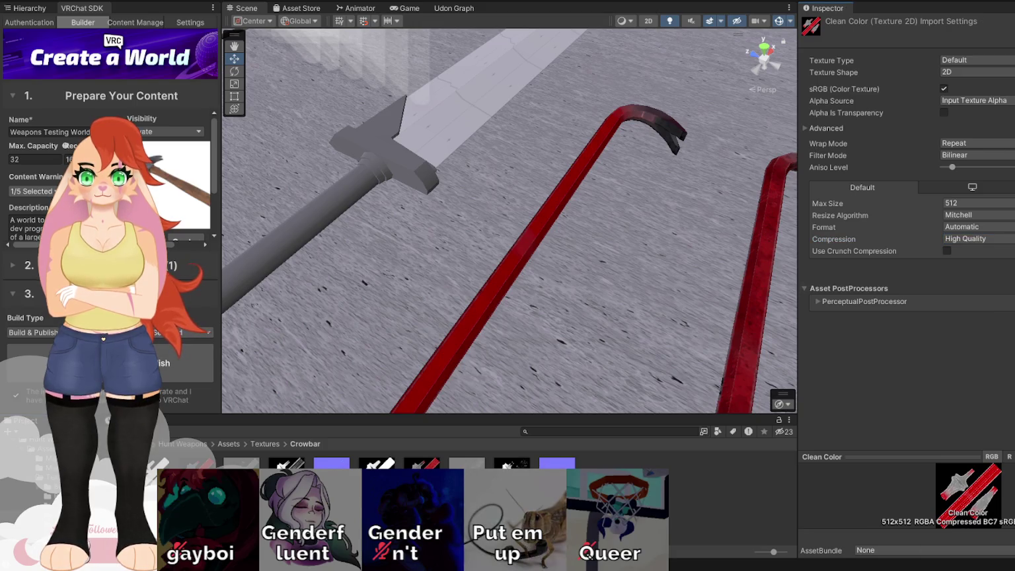
scroll(750, 268, "up", 5)
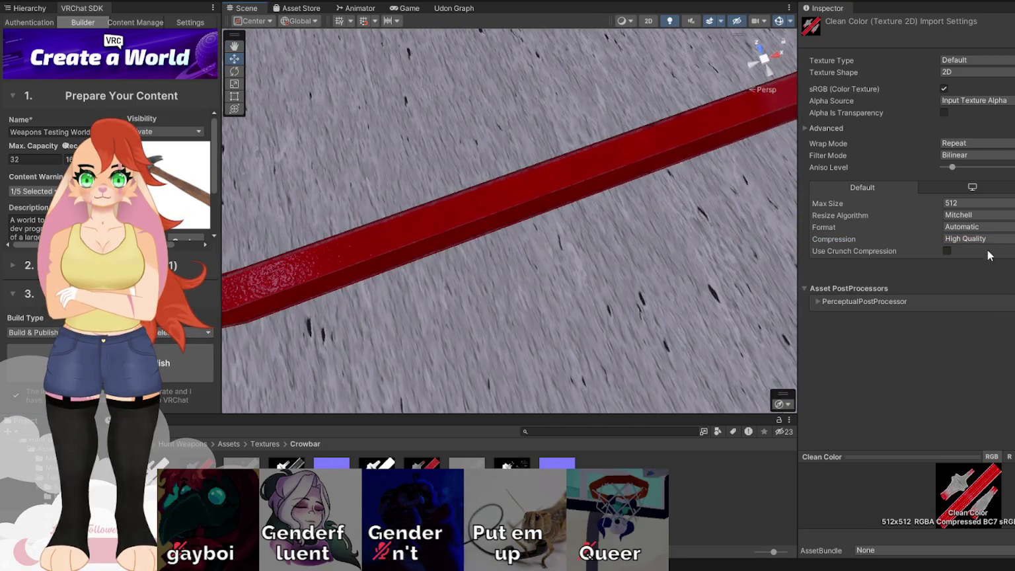
left_click(974, 204)
left_click(971, 192)
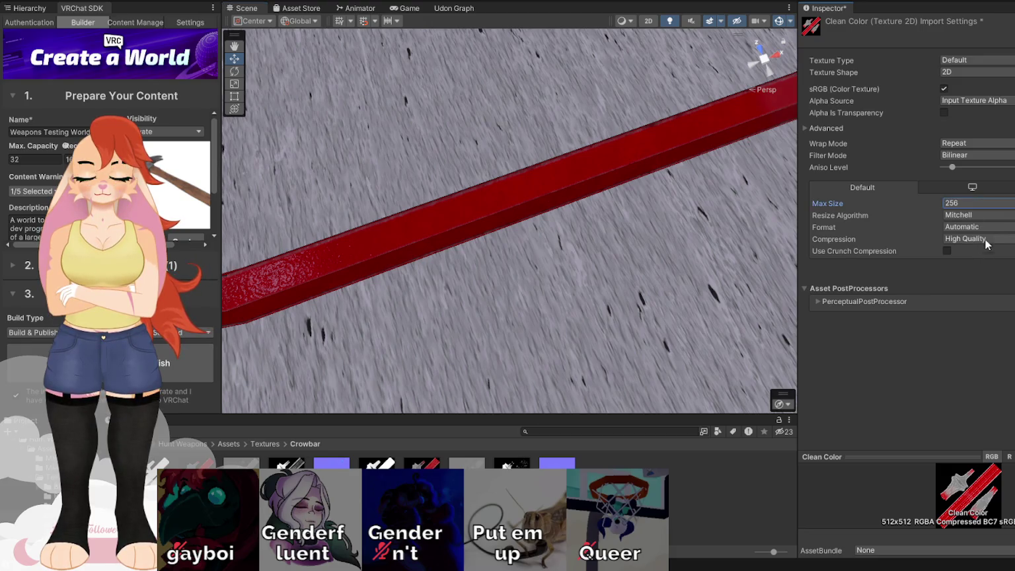
key("ctrl+z")
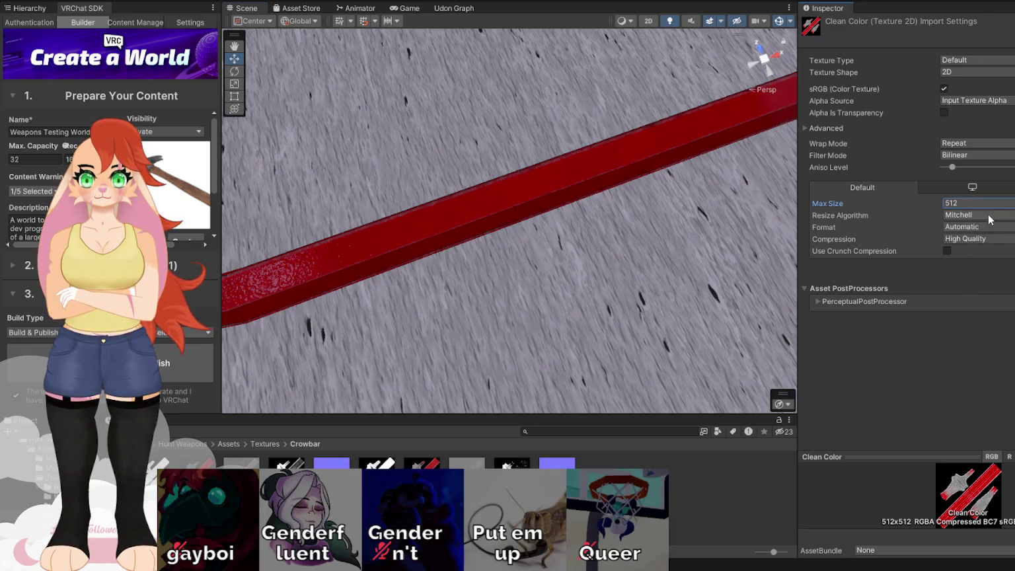
left_click(978, 238)
left_click(978, 227)
key("ctrl+s")
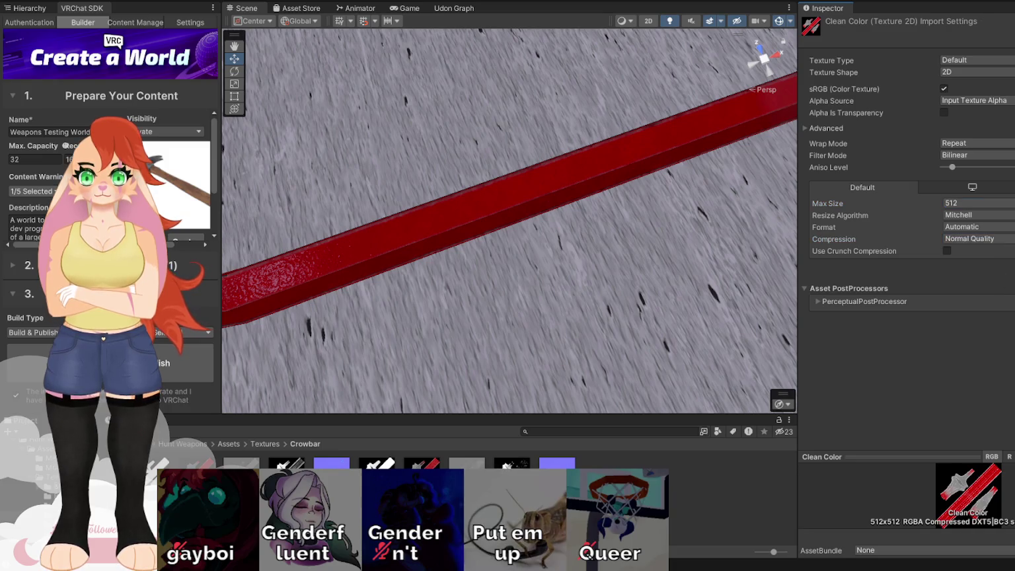
left_click(978, 240)
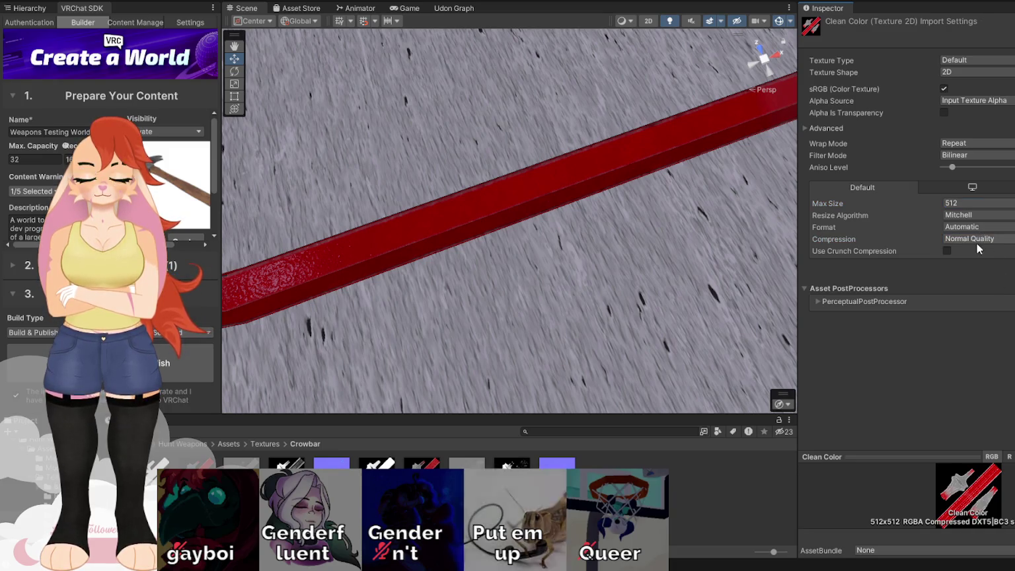
left_click(991, 281)
key("ctrl+s")
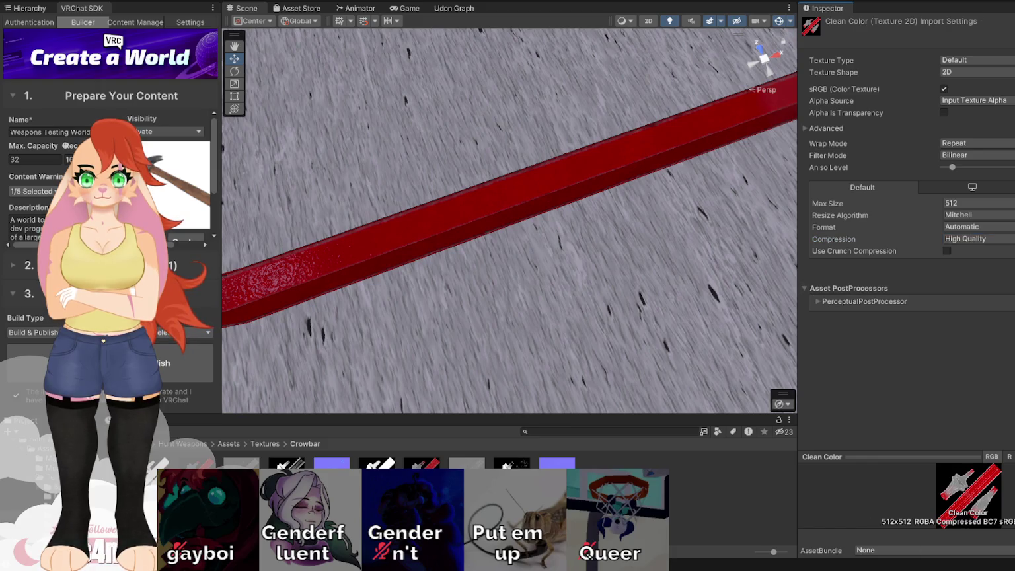
left_click(986, 243)
left_click(988, 275)
key("ctrl+s")
mouse_move(661, 199)
left_mouse_down()
mouse_move(621, 162)
mouse_move(720, 161)
left_mouse_up()
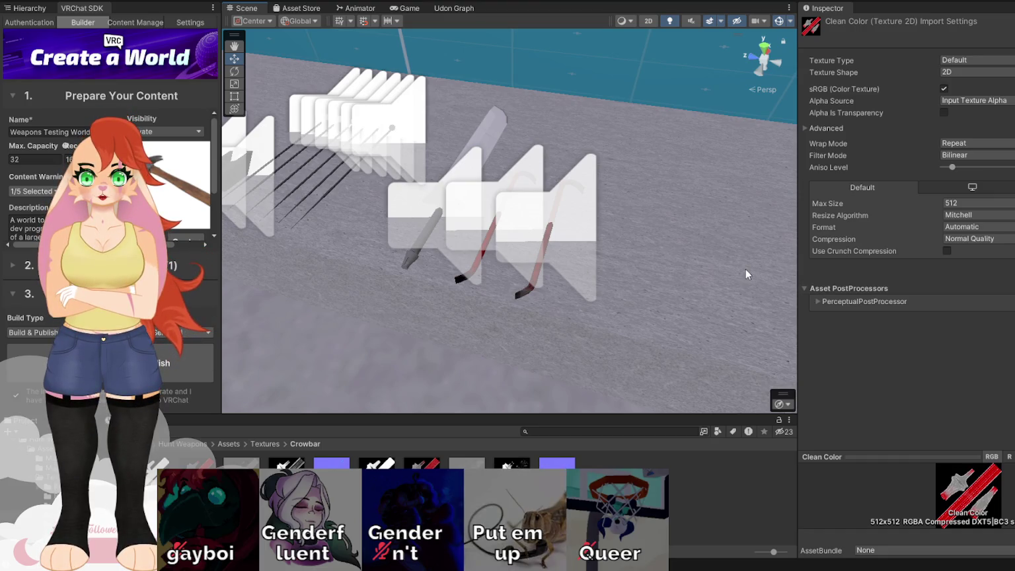
Start Build & Publish for the Weapons Testing World and confirm the build
mouse_move(746, 268)
left_mouse_down()
mouse_move(483, 298)
mouse_move(498, 268)
left_mouse_up()
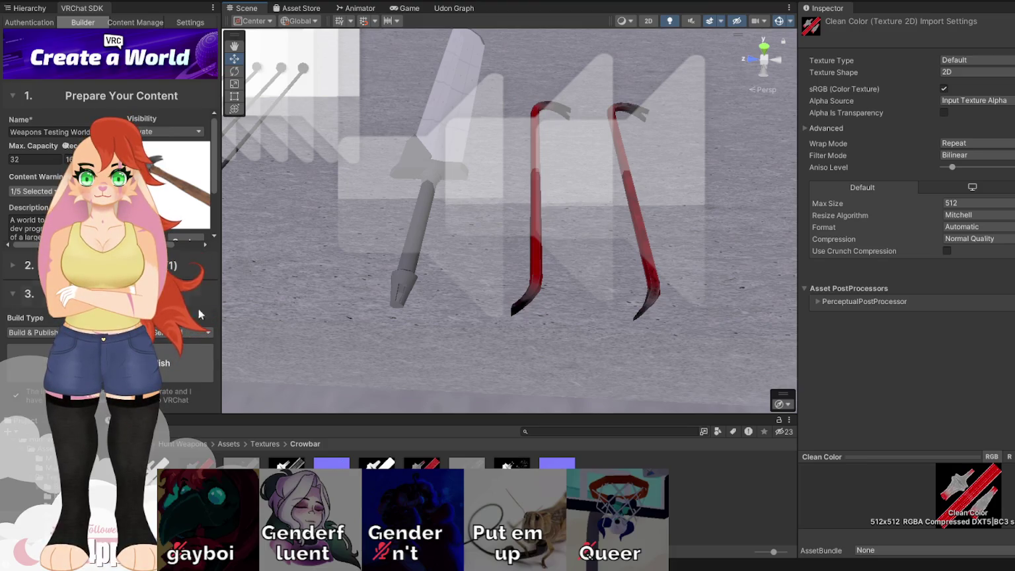
left_click(176, 349)
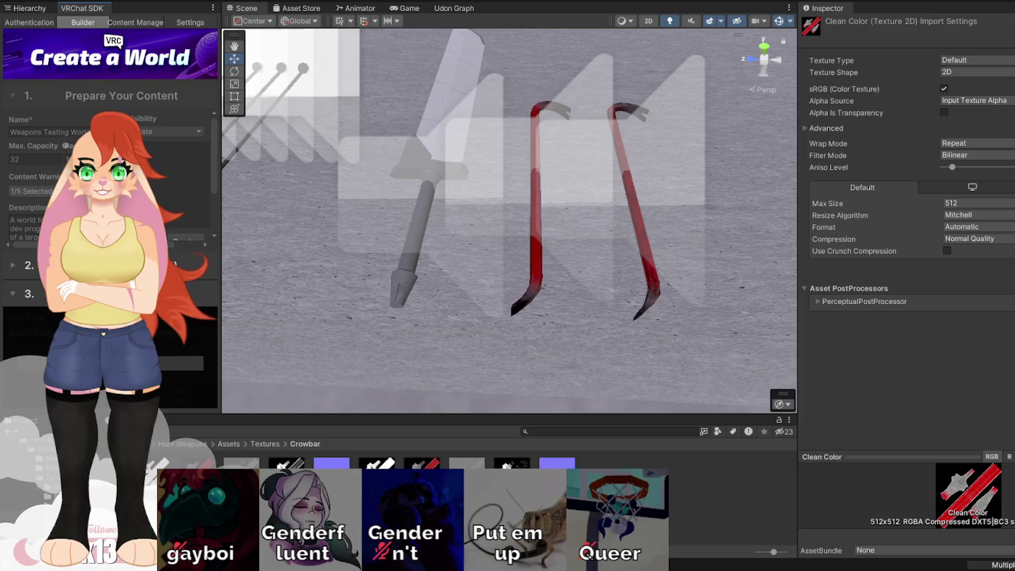
left_click(183, 349)
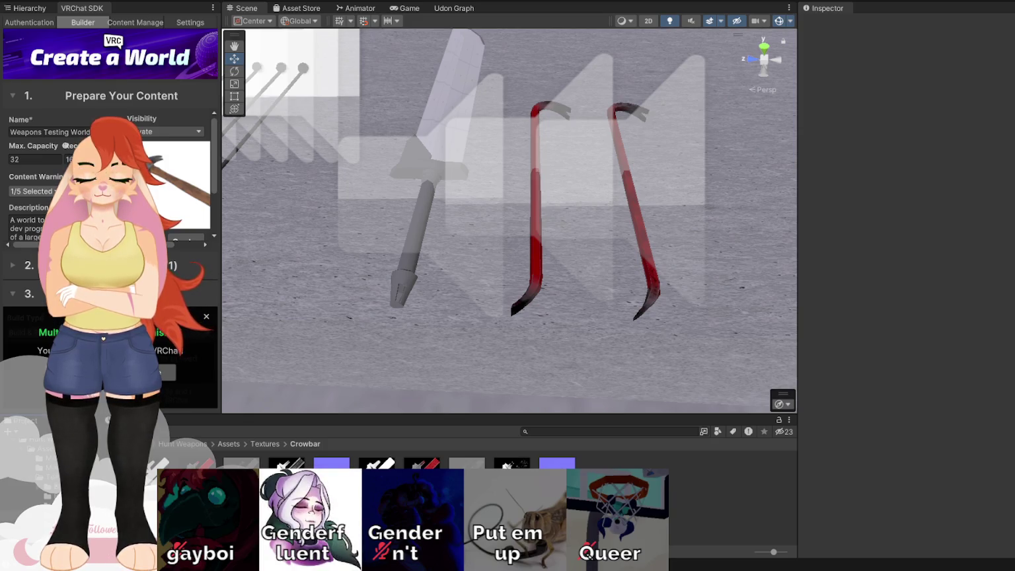
left_click(466, 475)
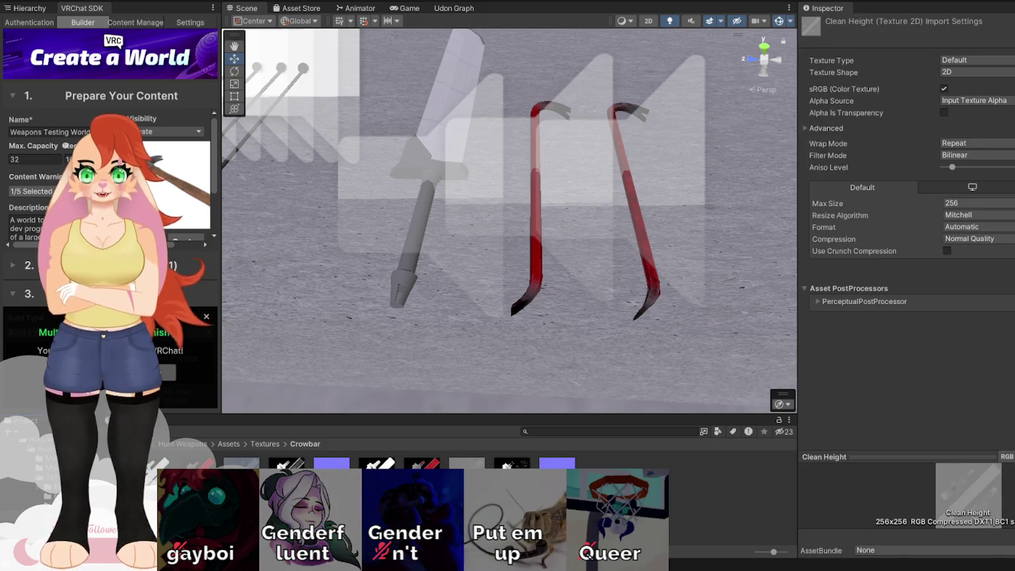
Check the Clean Metallic, Dirty Color and Clean Color texture settings, then close the build-finished notice
left_click(512, 462)
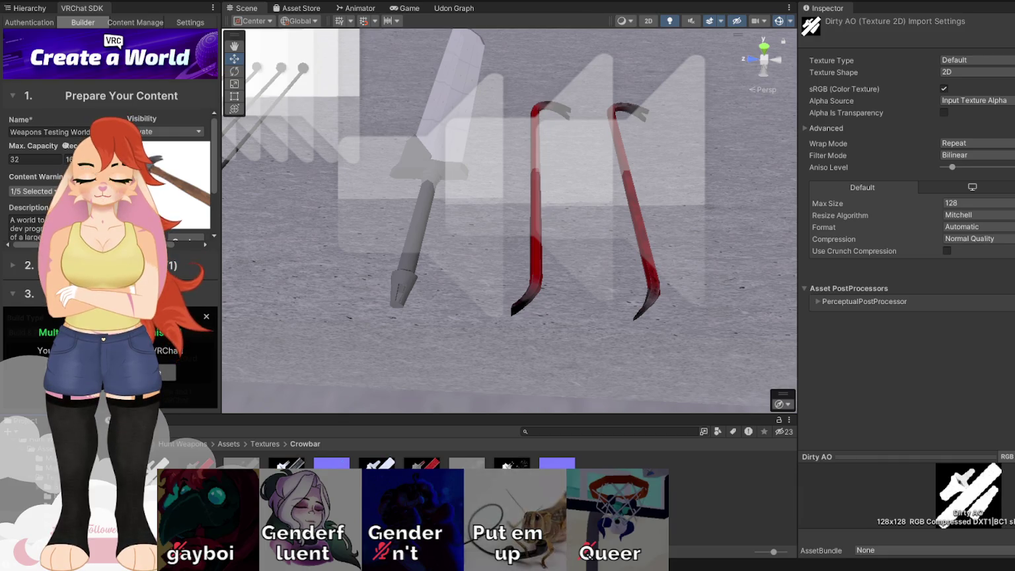
left_click(422, 462)
left_click(423, 462)
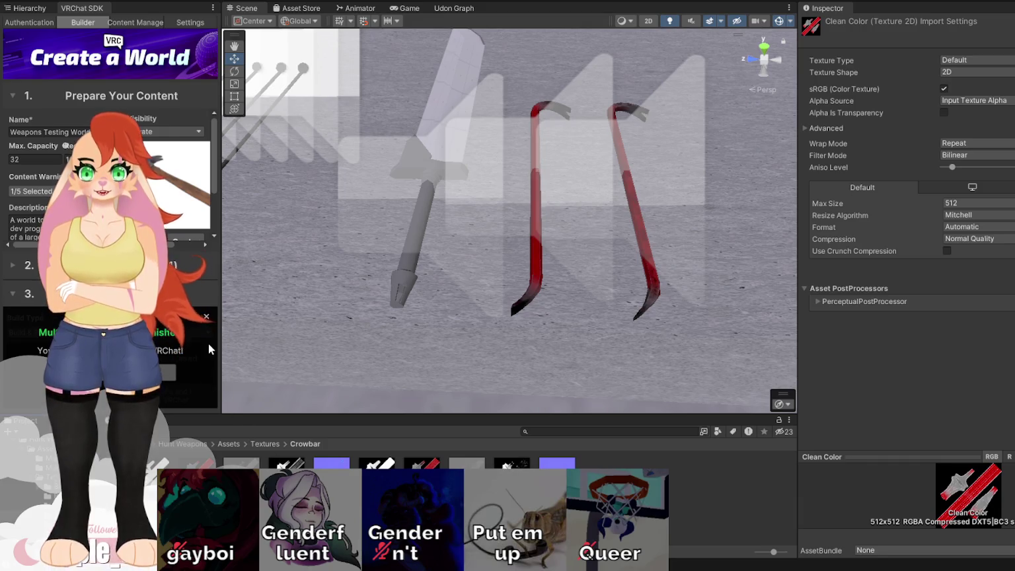
left_click(207, 319)
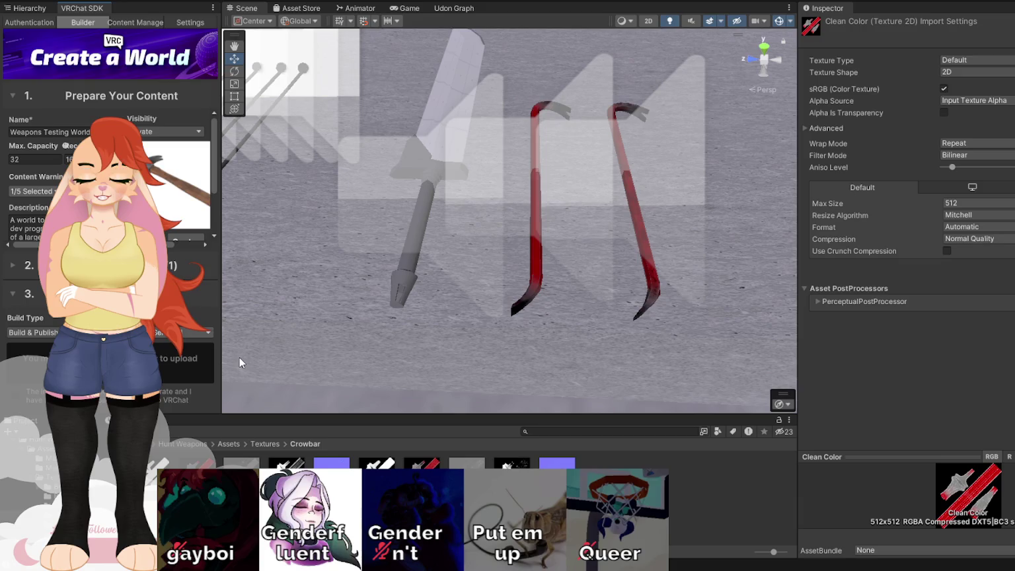
mouse_move(241, 356)
left_mouse_down("alt")
mouse_move(280, 344)
mouse_move(298, 311)
left_mouse_up("alt")
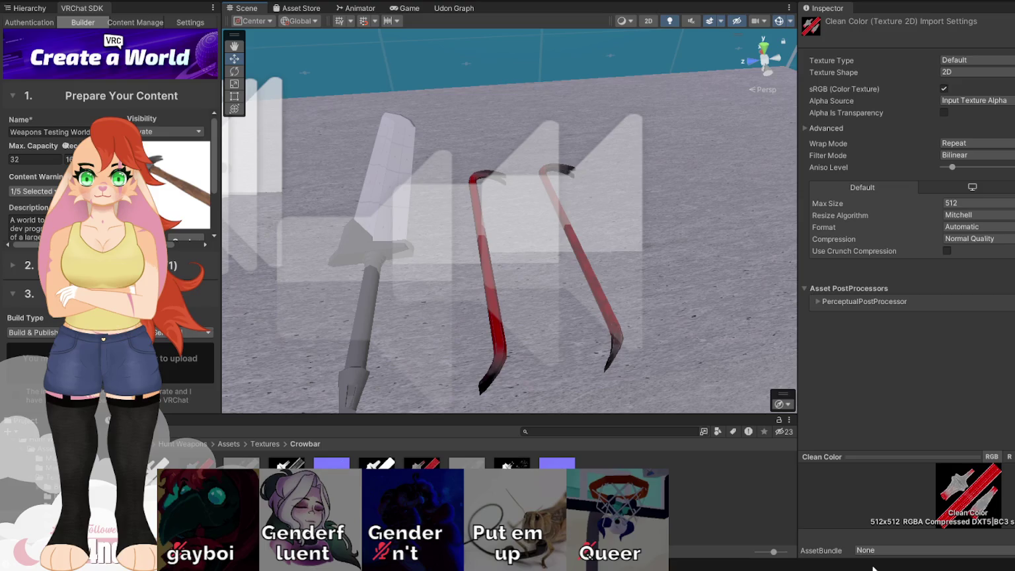